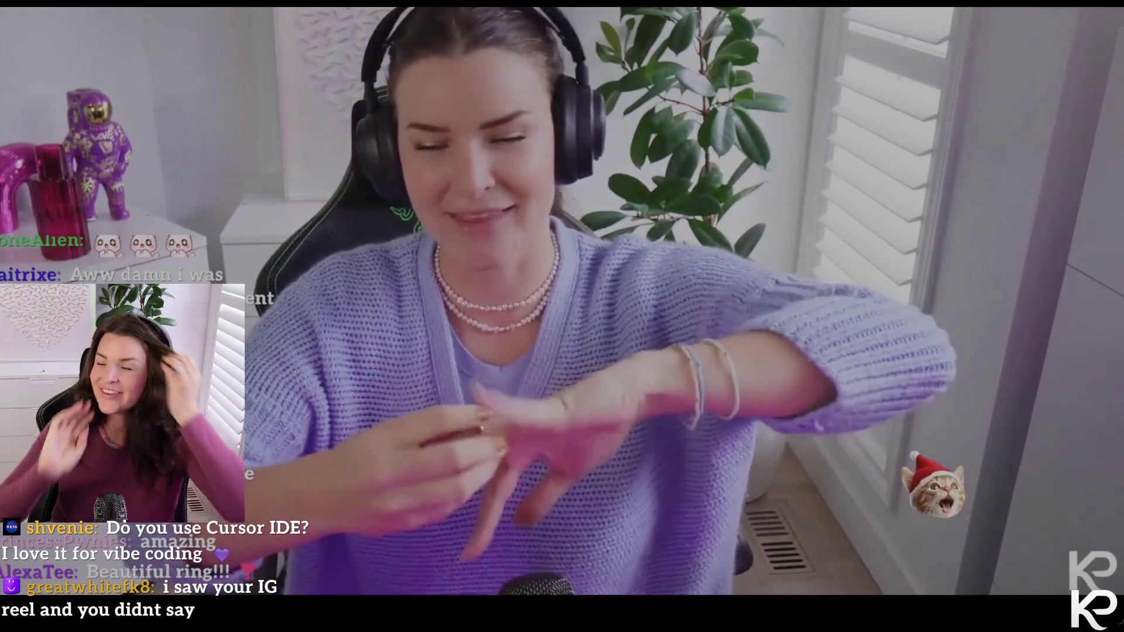
Pause the stream recording and switch Media Player from full screen to a window.
{"action": "mouse_move", "coordinate": [497, 579]}
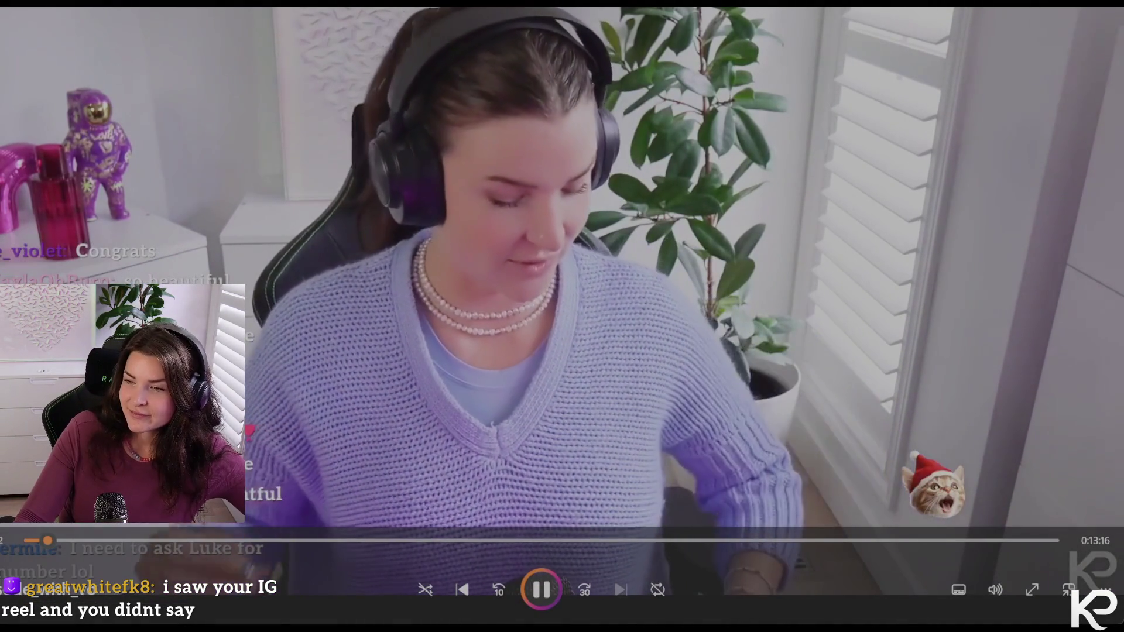
{"action": "key", "text": "space"}
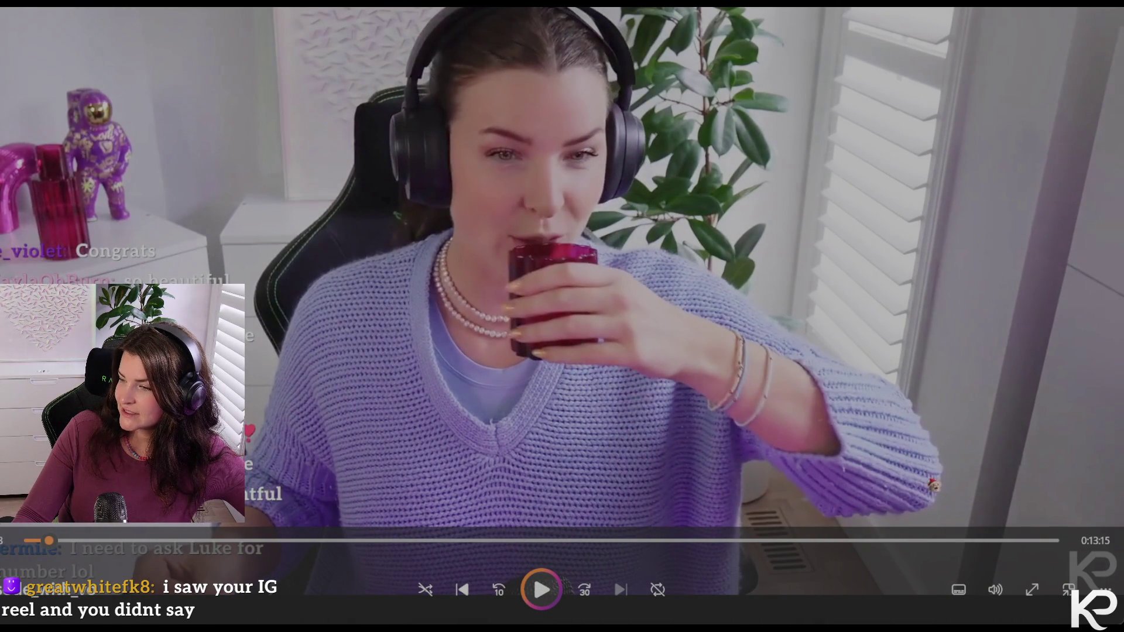
{"action": "key", "text": "Escape"}
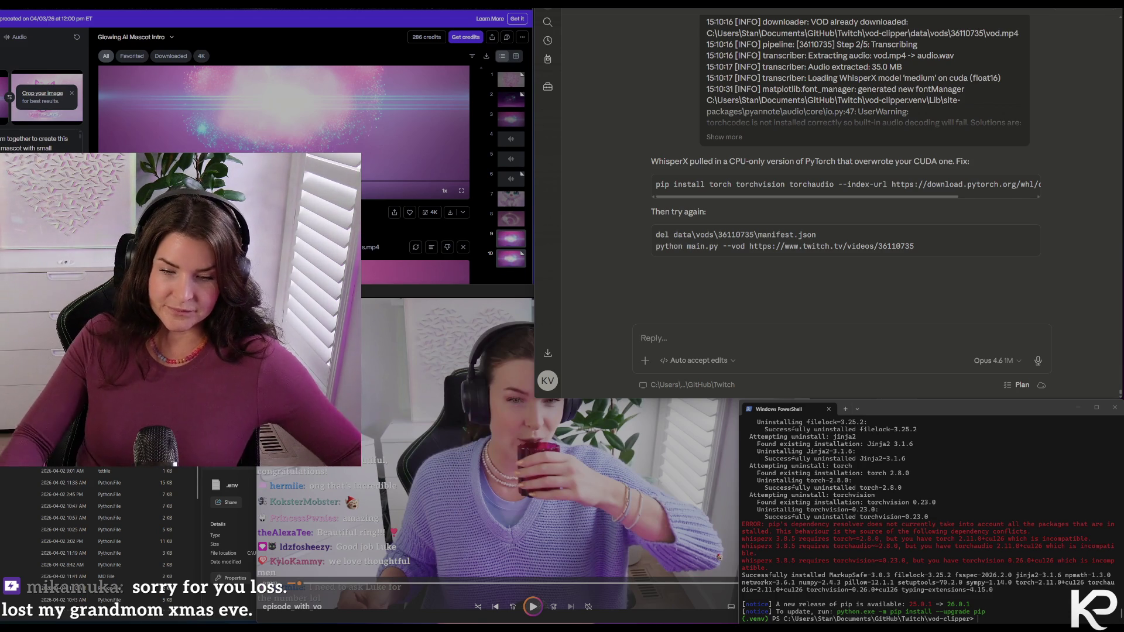
Run Claude's del and python main.py commands in PowerShell to remove manifest.json and rerun the pipeline.
{"action": "left_click", "coordinate": [1030, 236]}
{"action": "left_click", "coordinate": [883, 572]}
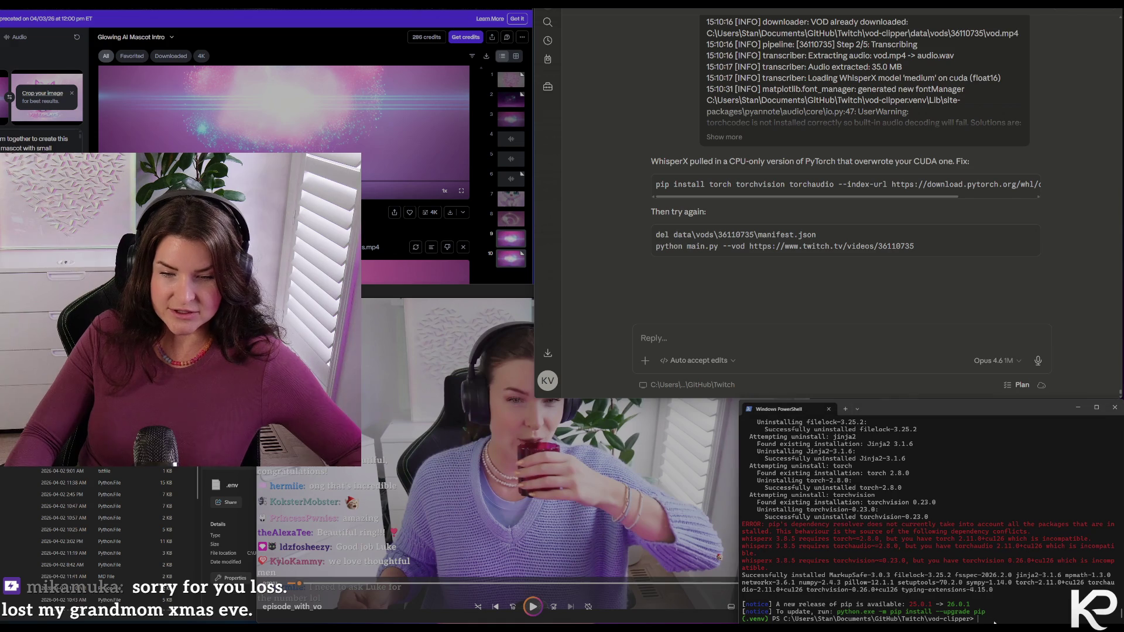
{"action": "key", "text": "ctrl+v"}
{"action": "left_click", "coordinate": [882, 566]}
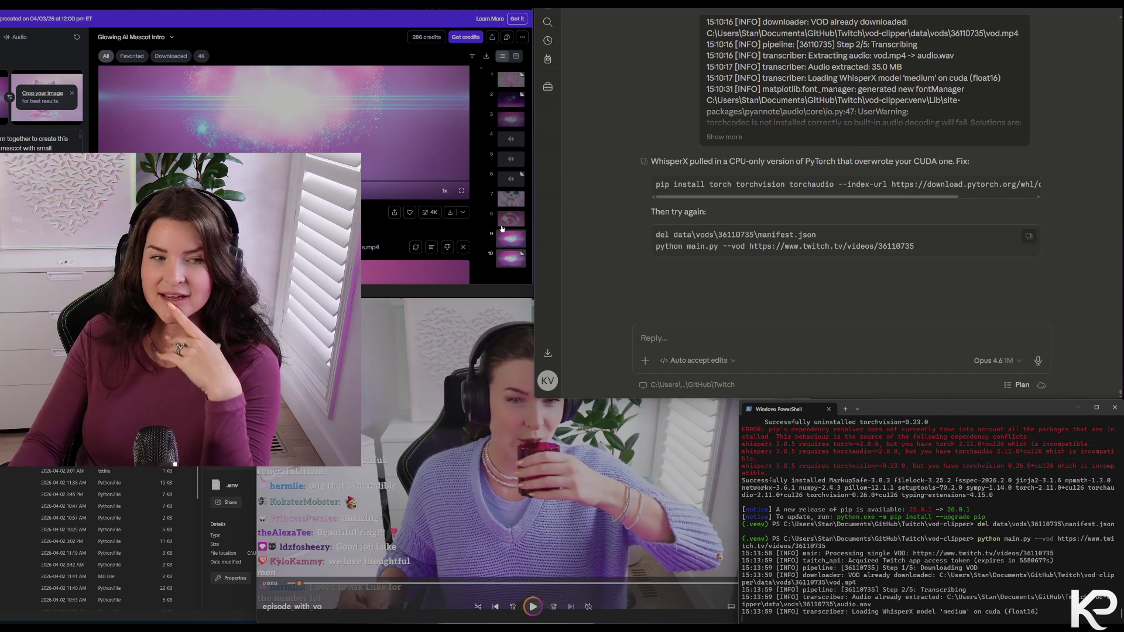
{"action": "left_click", "coordinate": [435, 291]}
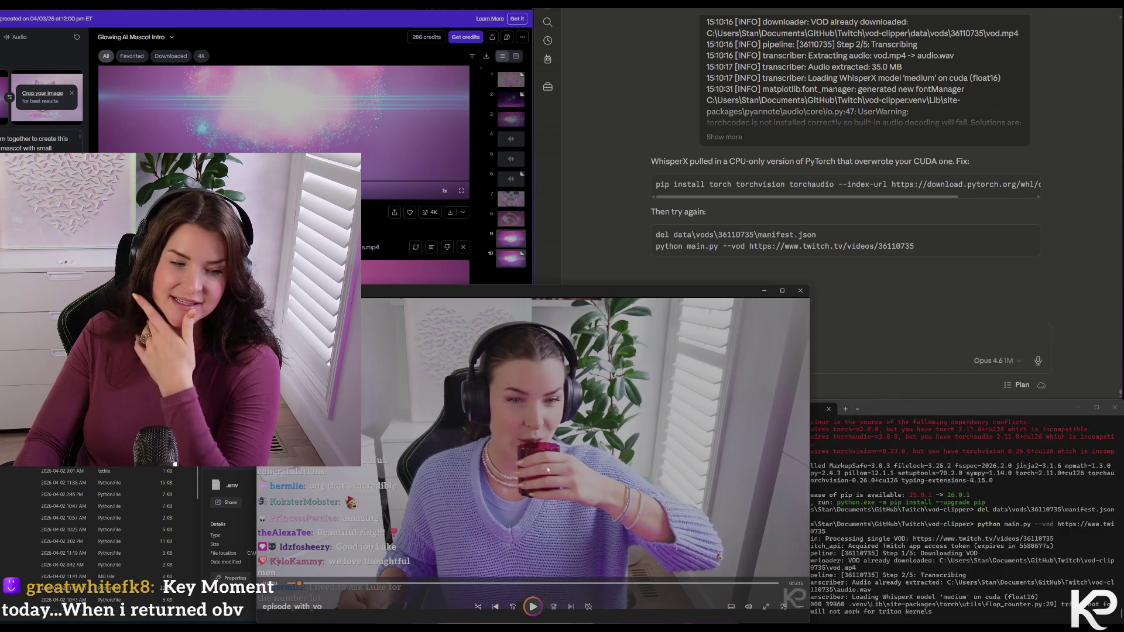
Play the stream recording, jump to several points along the seek bar, and pause it further along.
{"action": "left_click_drag", "start_coordinate": [613, 295], "coordinate": [594, 71]}
{"action": "left_click", "coordinate": [515, 383]}
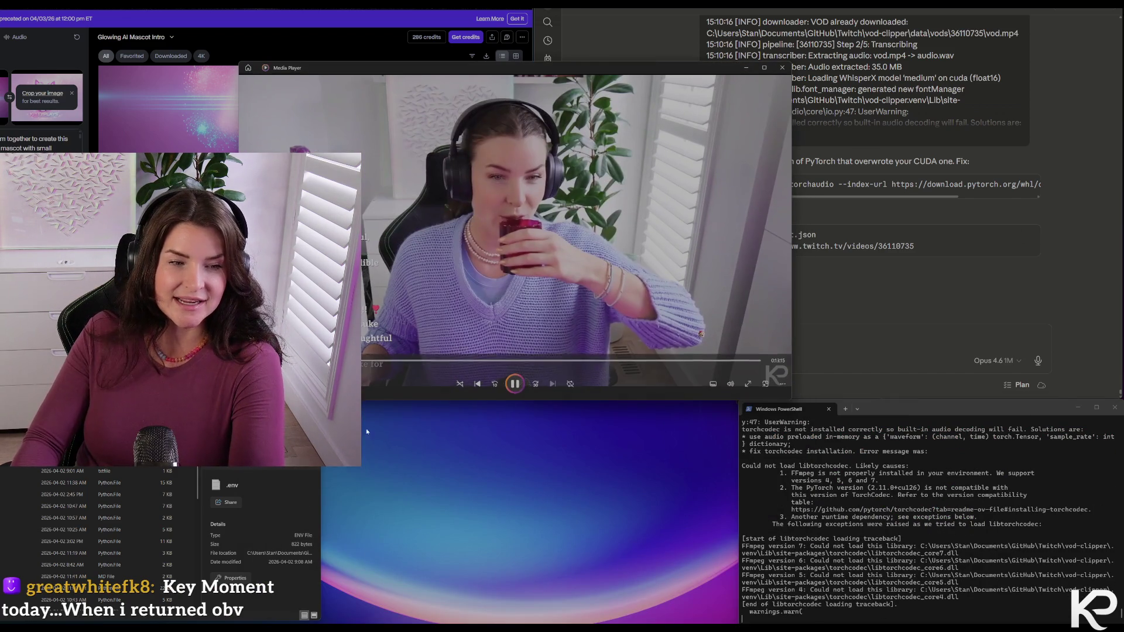
{"action": "left_click", "coordinate": [428, 361]}
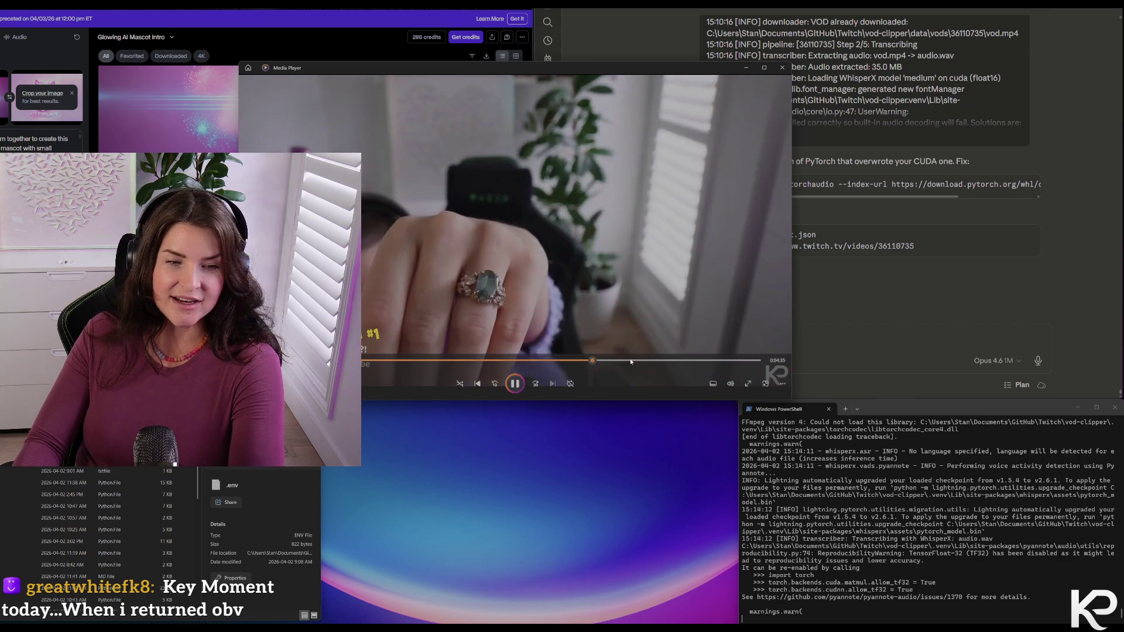
{"action": "left_click", "coordinate": [709, 361]}
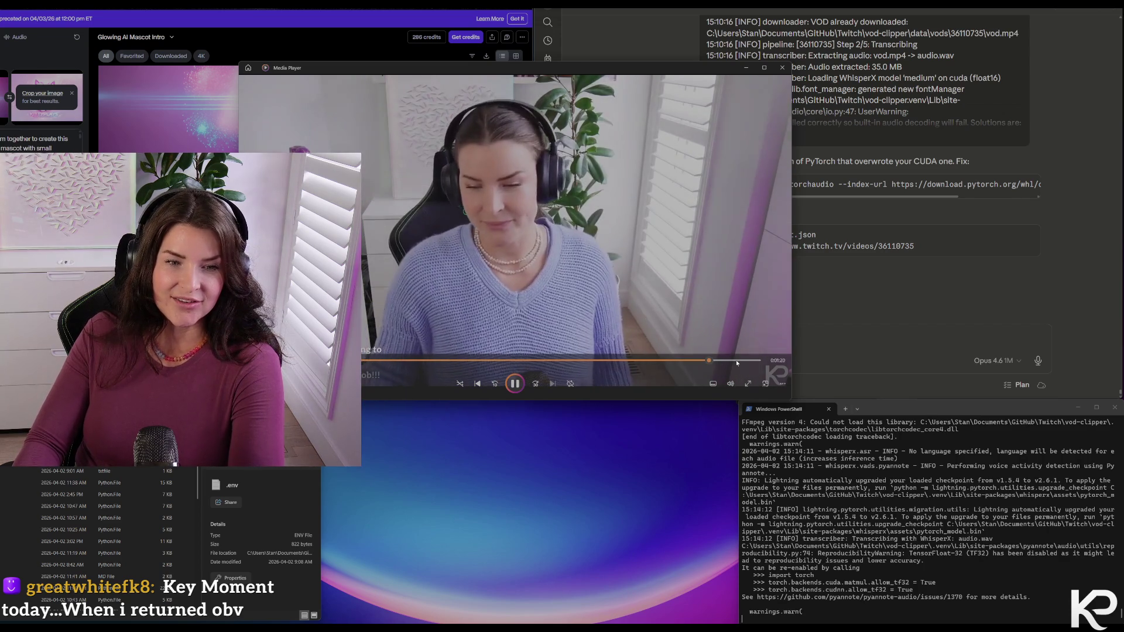
{"action": "left_click", "coordinate": [739, 360]}
{"action": "left_click", "coordinate": [753, 360]}
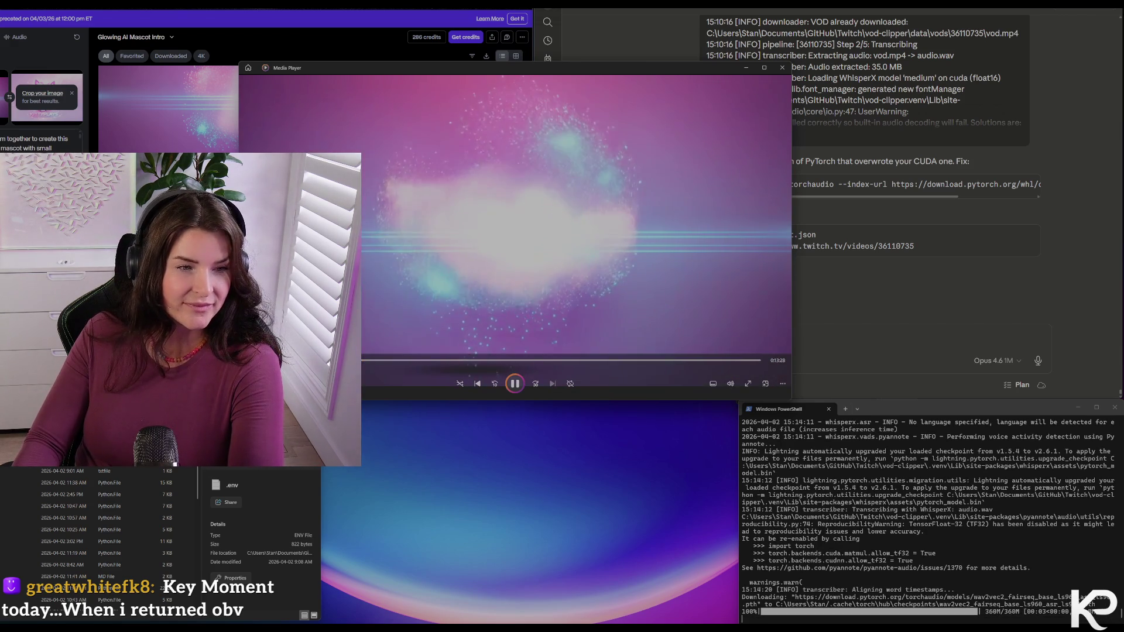
{"action": "left_click", "coordinate": [384, 361]}
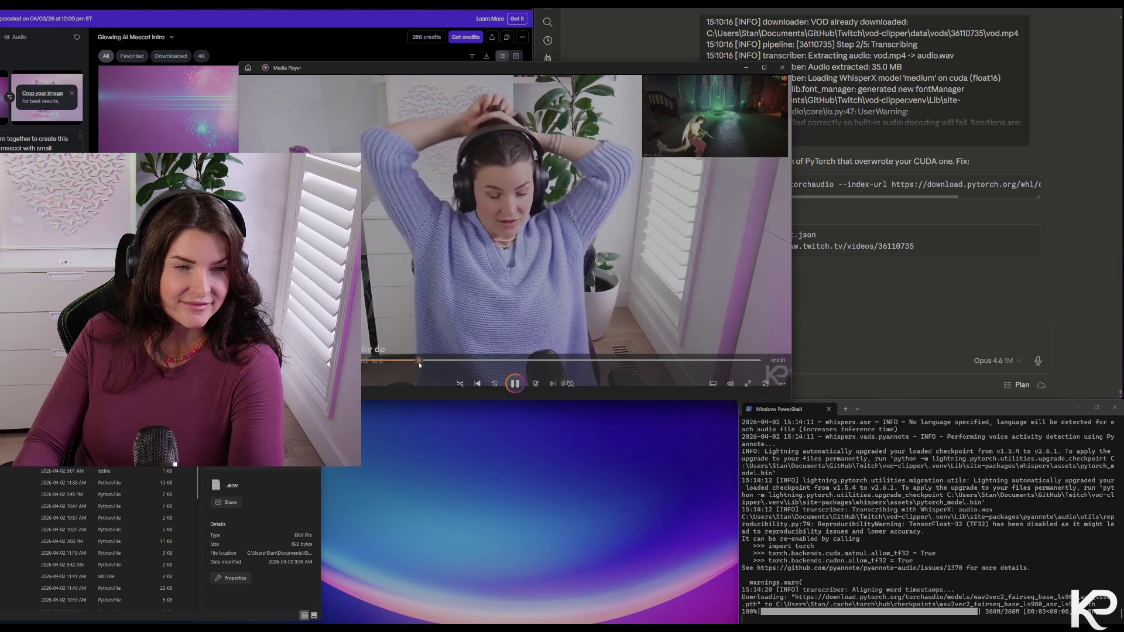
{"action": "left_click", "coordinate": [491, 360]}
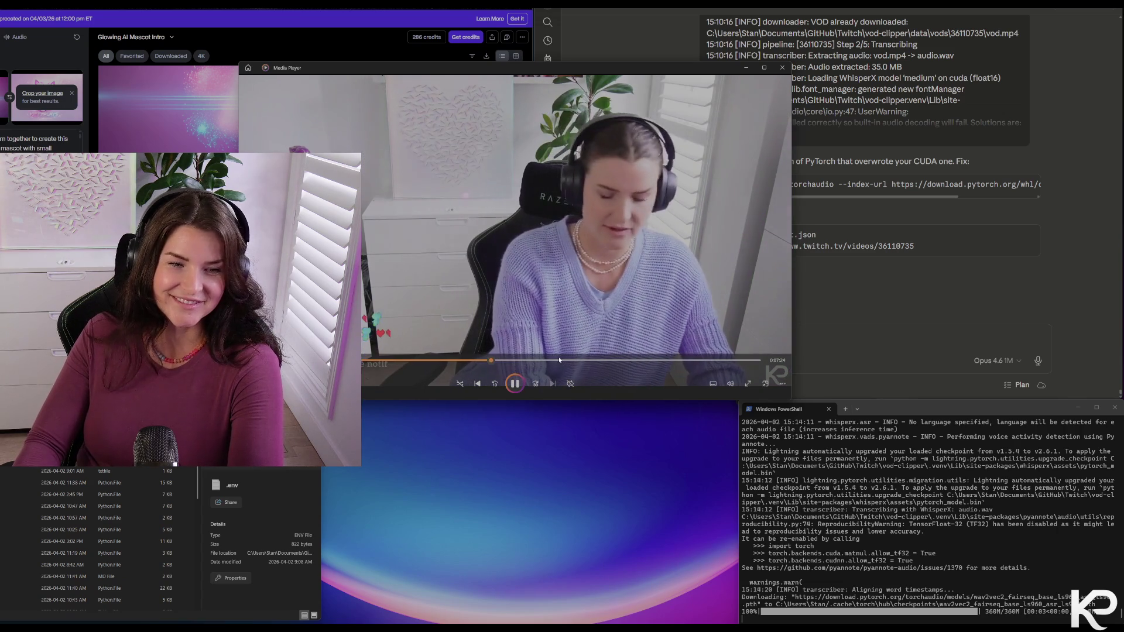
{"action": "left_click", "coordinate": [559, 361]}
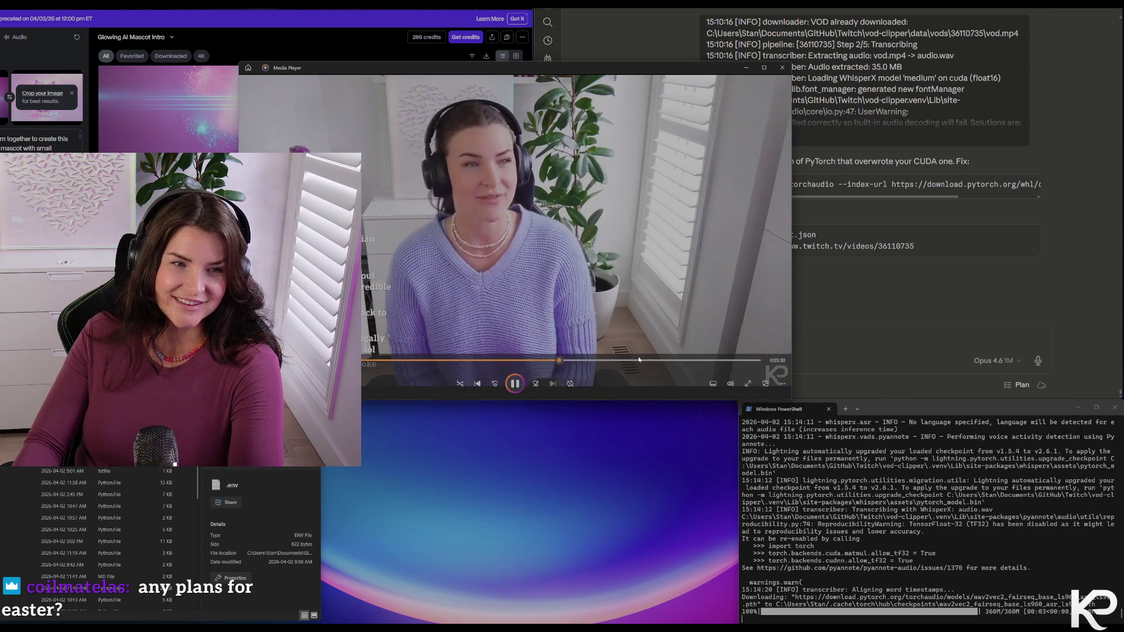
{"action": "left_click", "coordinate": [514, 384]}
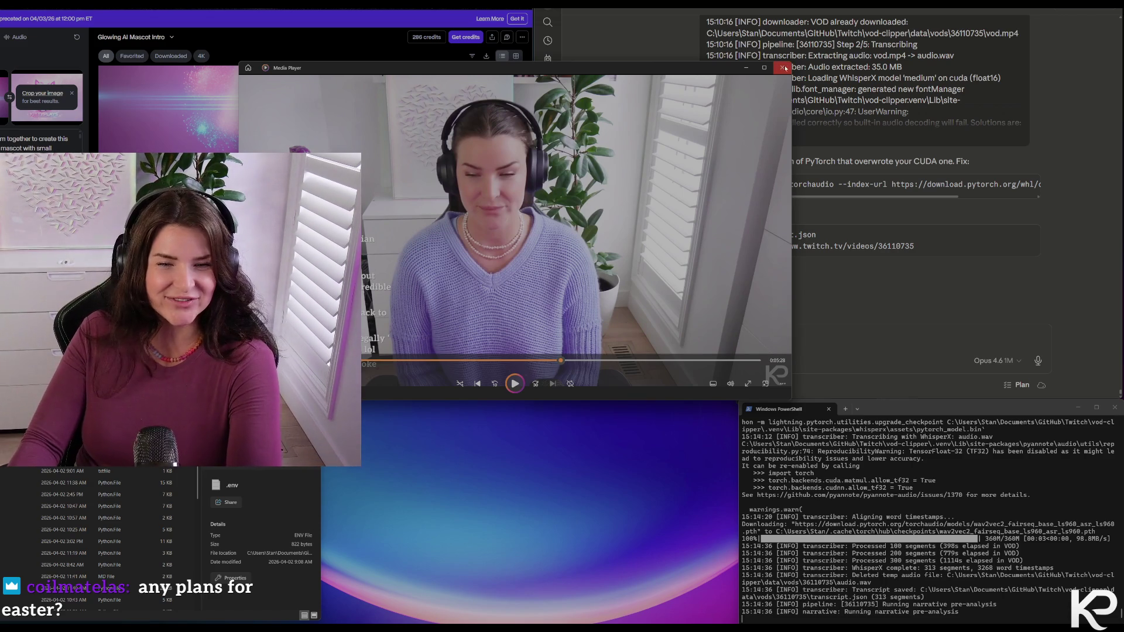
{"action": "left_click_drag", "start_coordinate": [620, 76], "coordinate": [634, 215]}
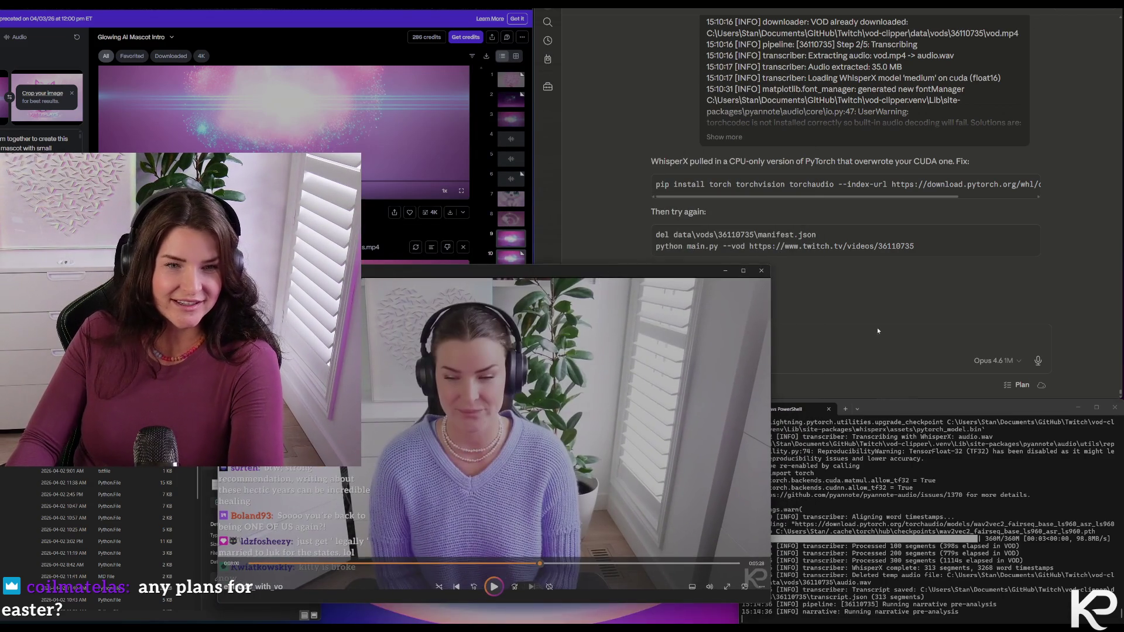
Open ChatGPT's generated 'I'm back' image full size, then close the viewer.
{"action": "key", "text": "alt+Tab"}
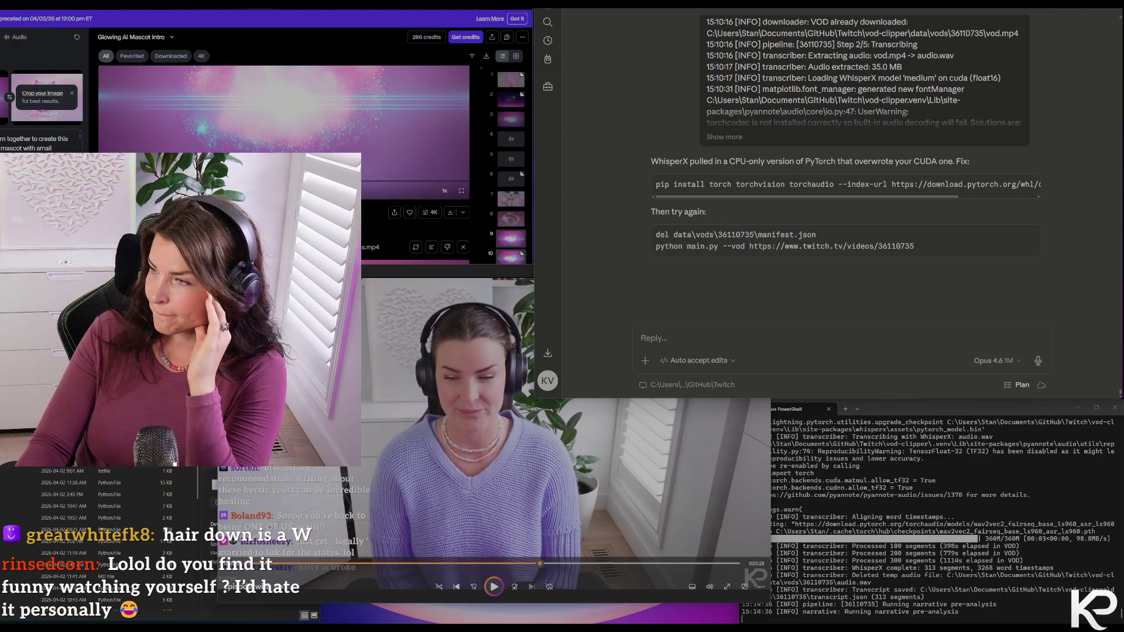
{"action": "key", "text": "alt+Tab"}
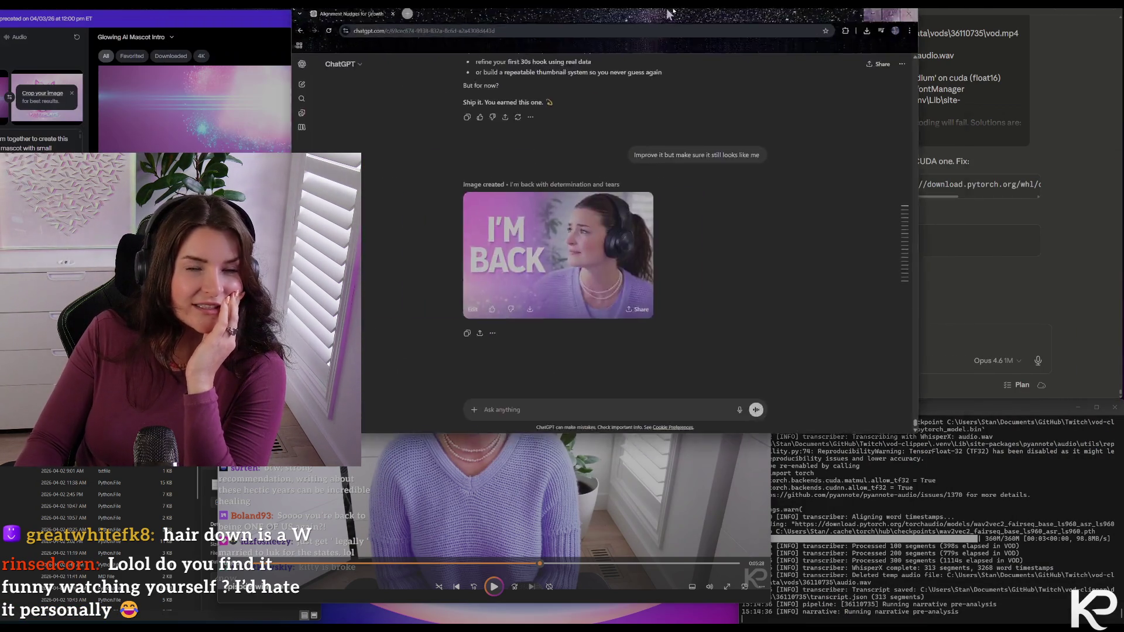
{"action": "left_click", "coordinate": [552, 246]}
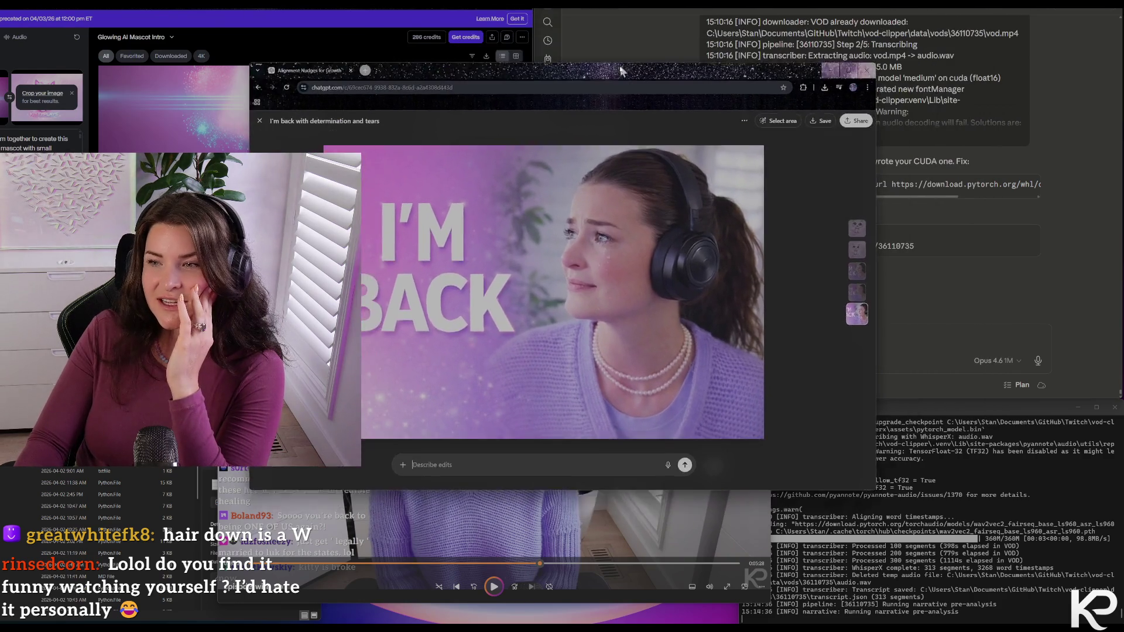
{"action": "mouse_move", "coordinate": [620, 67]}
{"action": "left_mouse_down"}
{"action": "mouse_move", "coordinate": [740, 33]}
{"action": "mouse_move", "coordinate": [714, 30]}
{"action": "mouse_move", "coordinate": [666, 76]}
{"action": "mouse_move", "coordinate": [656, 65]}
{"action": "mouse_move", "coordinate": [305, 37]}
{"action": "mouse_move", "coordinate": [274, 6]}
{"action": "left_mouse_up"}
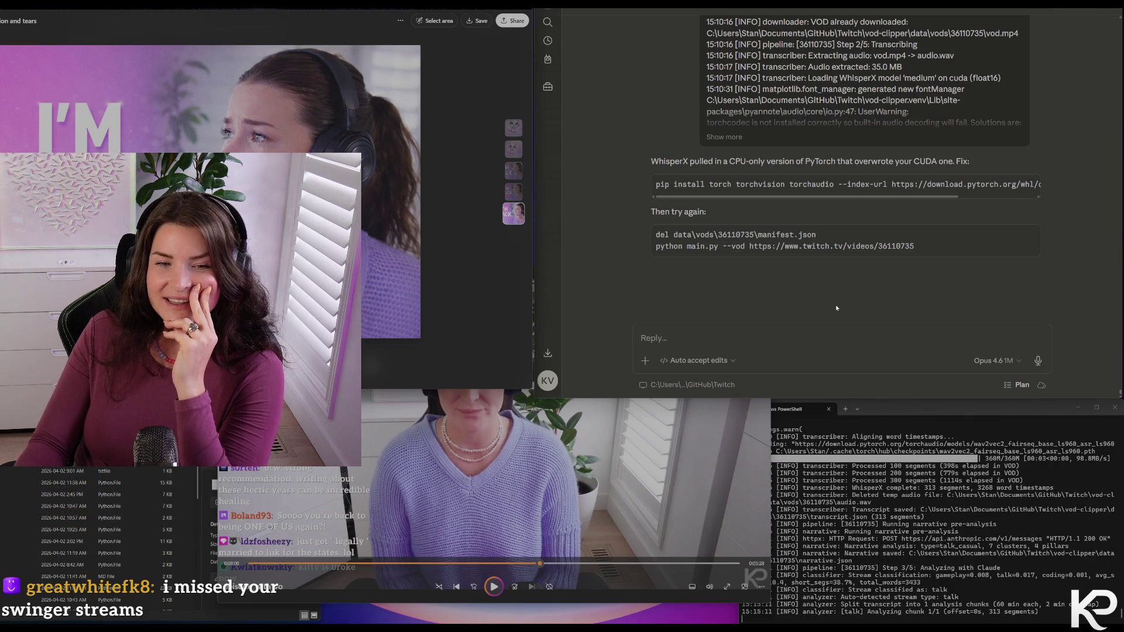
{"action": "left_click", "coordinate": [440, 300]}
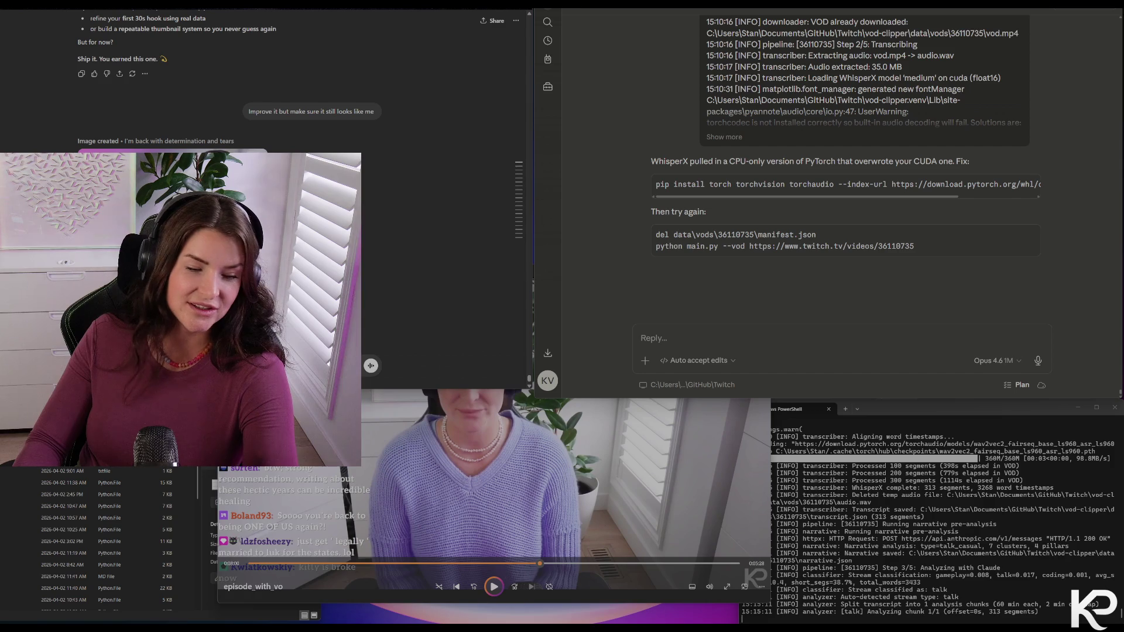
Go into vods > 36110735 > clips and open the first study-productivity clip.
{"action": "left_click", "coordinate": [316, 570]}
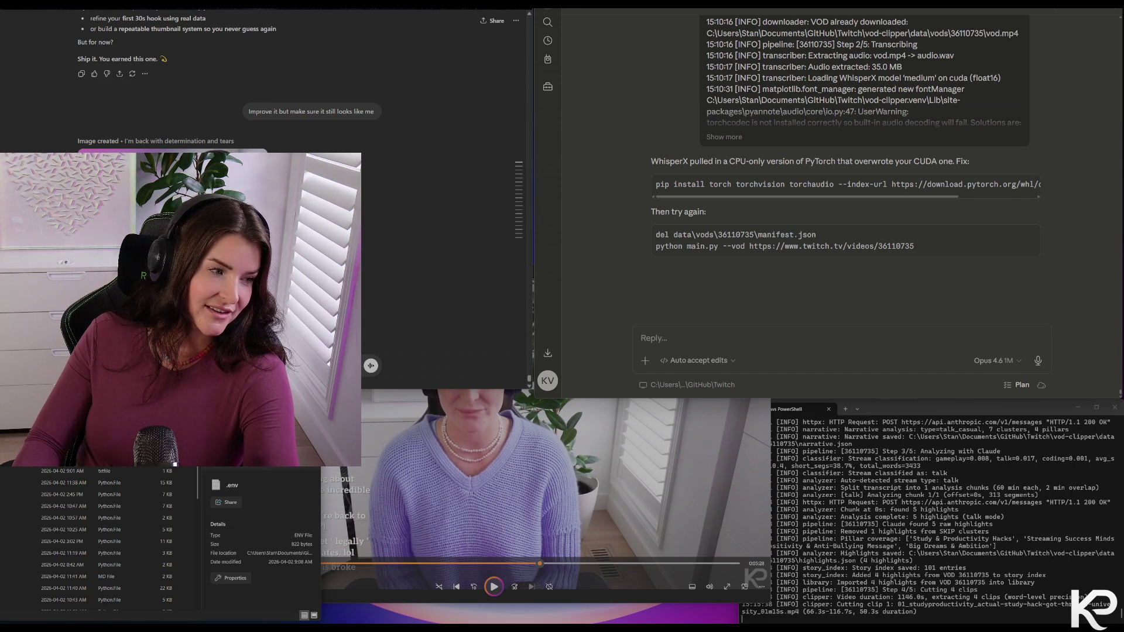
{"action": "double_click", "coordinate": [175, 464]}
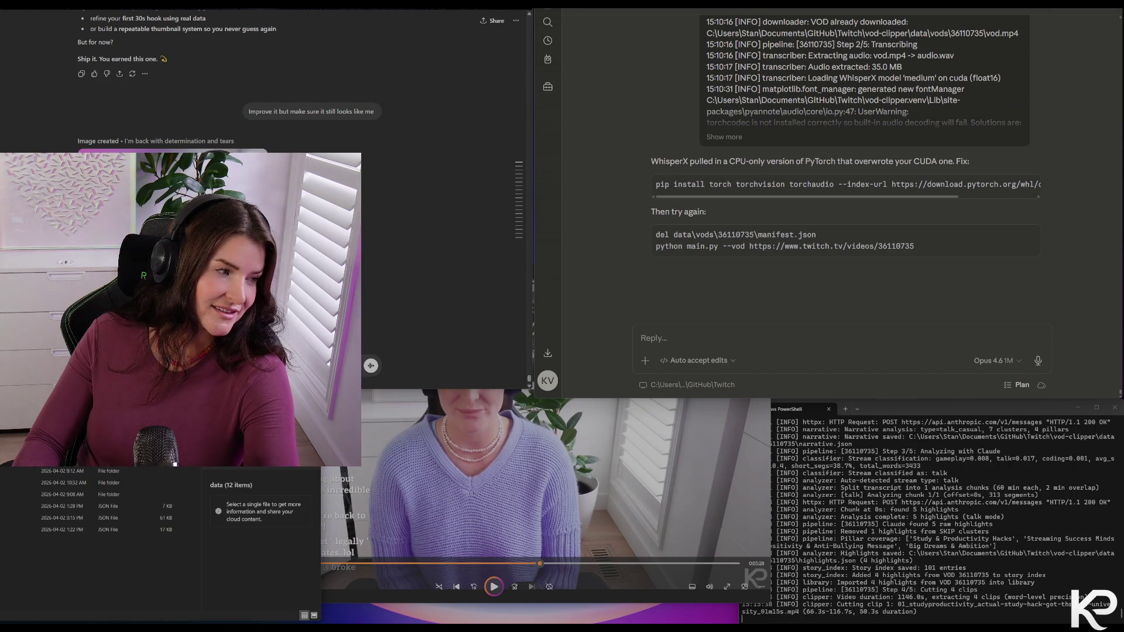
{"action": "left_click", "coordinate": [175, 464]}
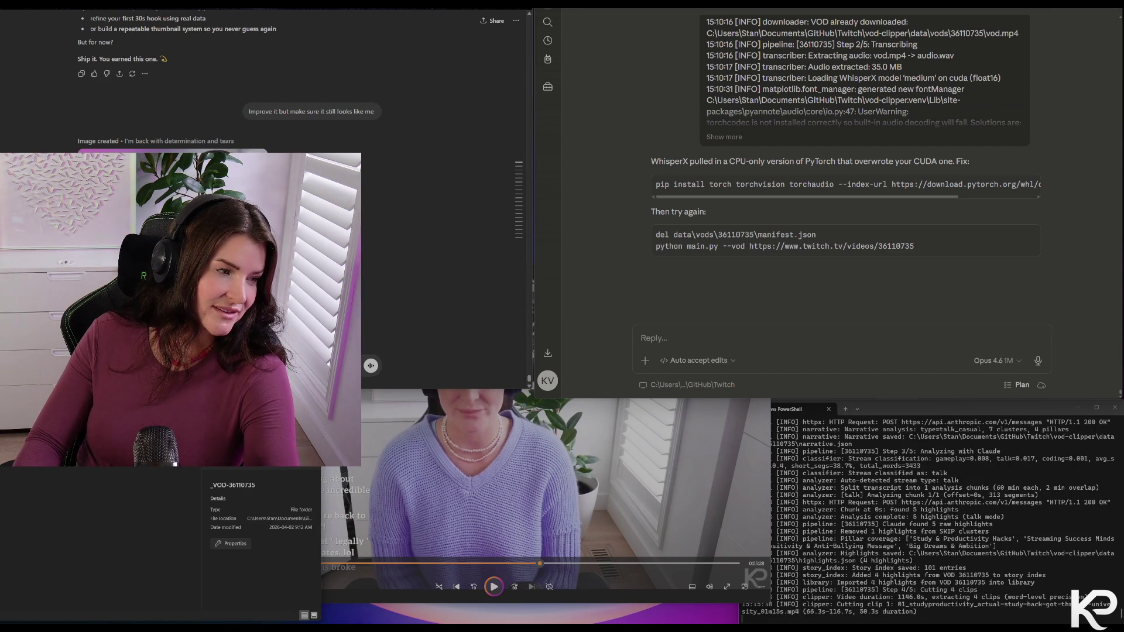
{"action": "left_click", "coordinate": [175, 464]}
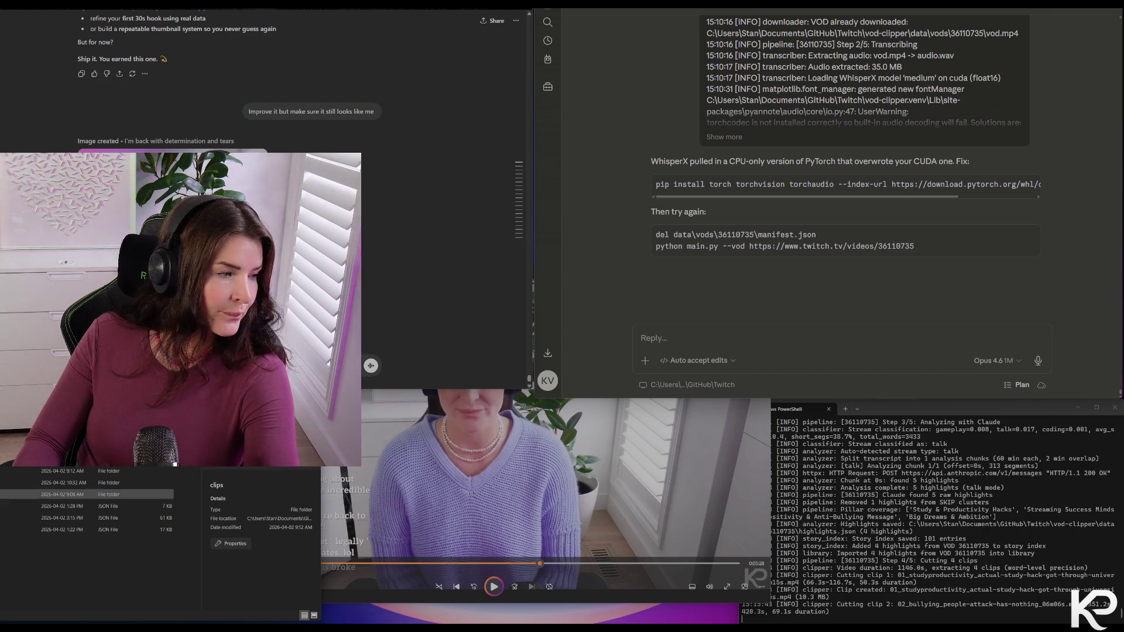
{"action": "double_click", "coordinate": [174, 464]}
{"action": "left_click", "coordinate": [174, 464]}
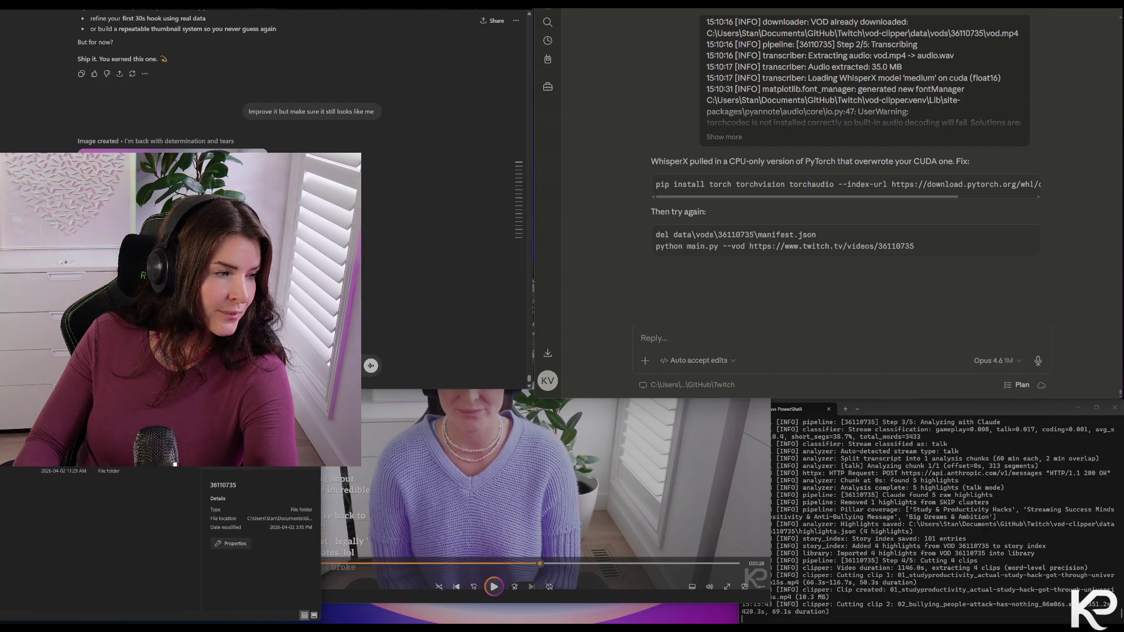
{"action": "double_click", "coordinate": [175, 464]}
{"action": "double_click", "coordinate": [174, 464]}
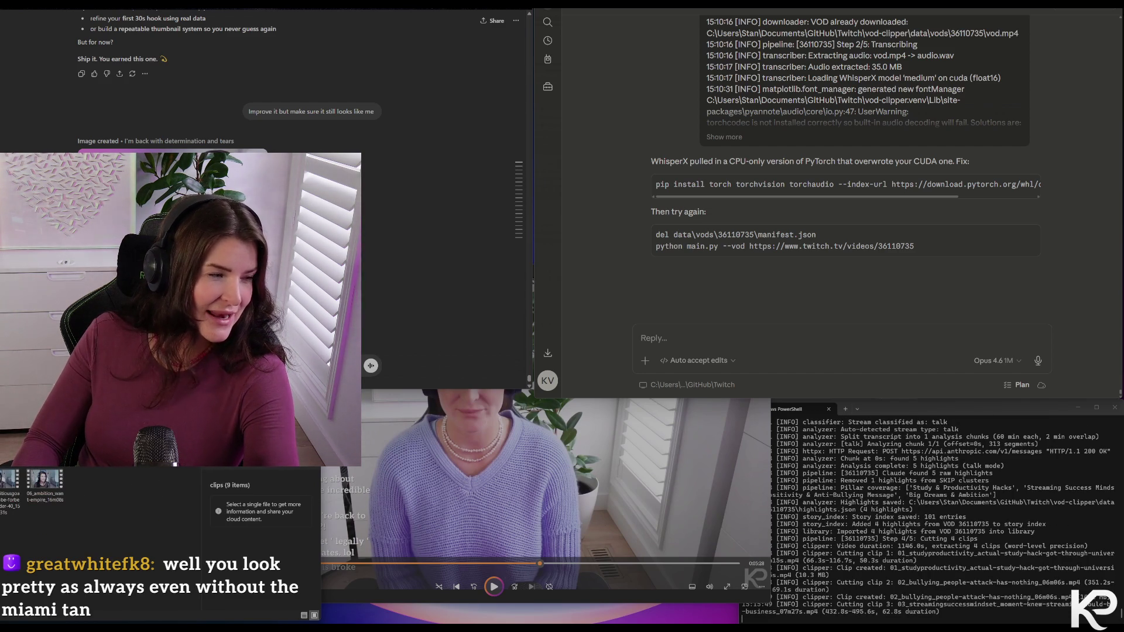
{"action": "left_click", "coordinate": [70, 553]}
{"action": "key", "text": "Return"}
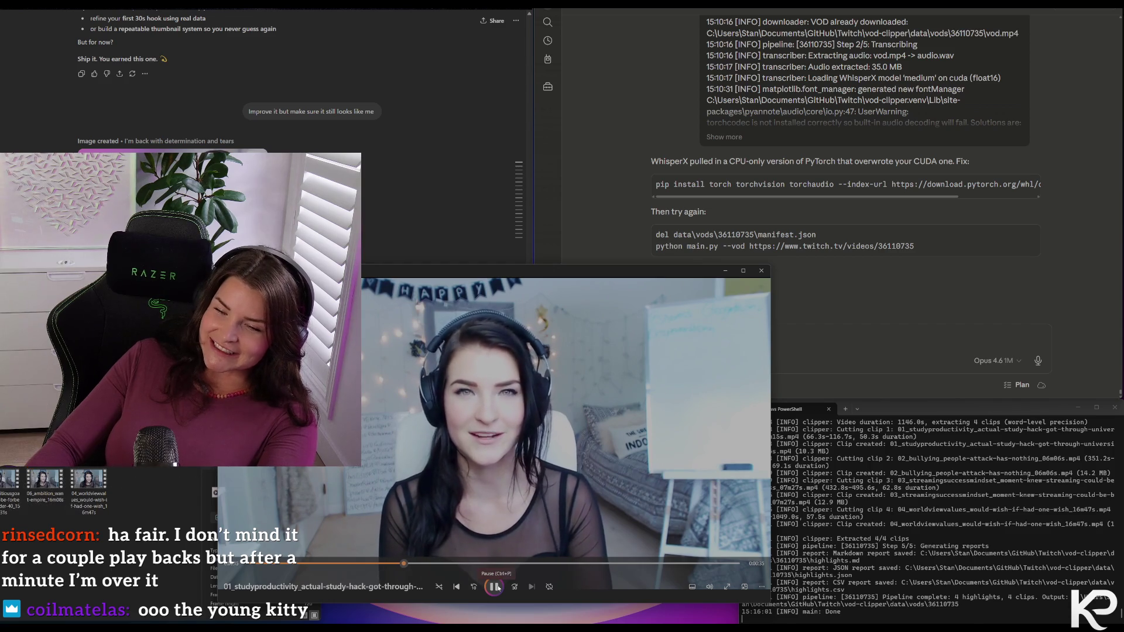
Play the 01_studyproductivity clip for a few seconds and leave it paused.
{"action": "left_click", "coordinate": [495, 588]}
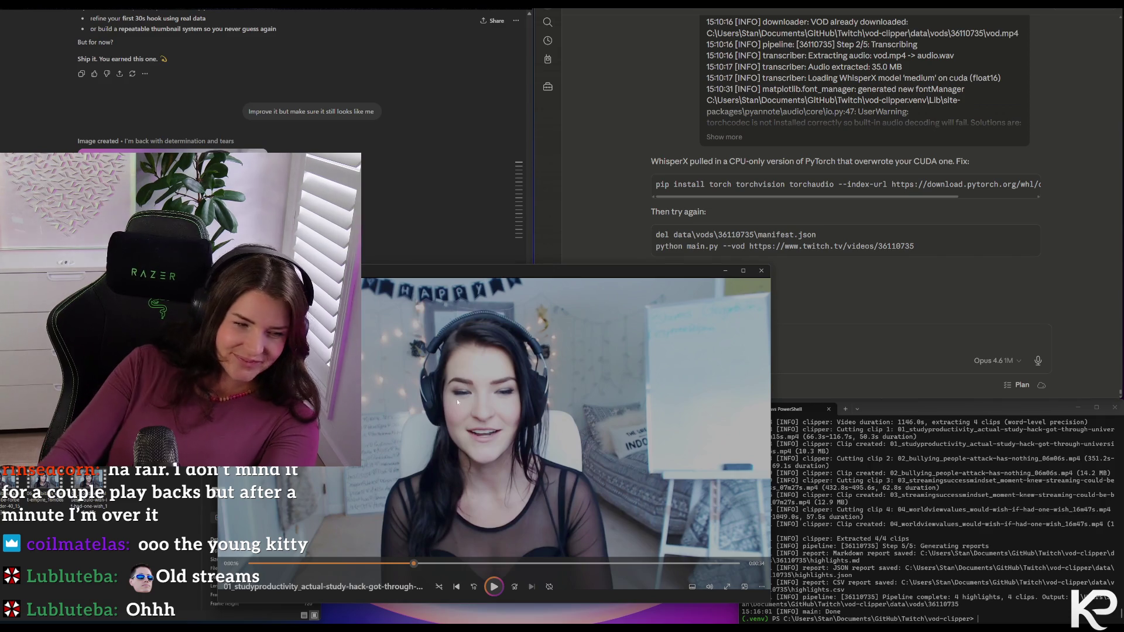
{"action": "left_click", "coordinate": [493, 594]}
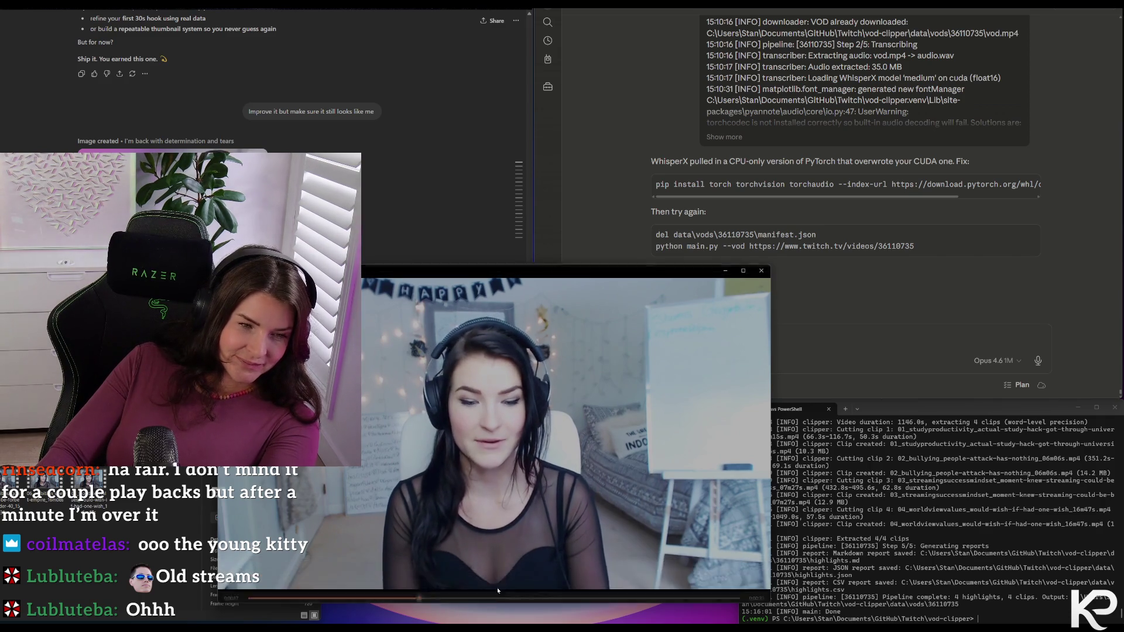
{"action": "left_click", "coordinate": [493, 594]}
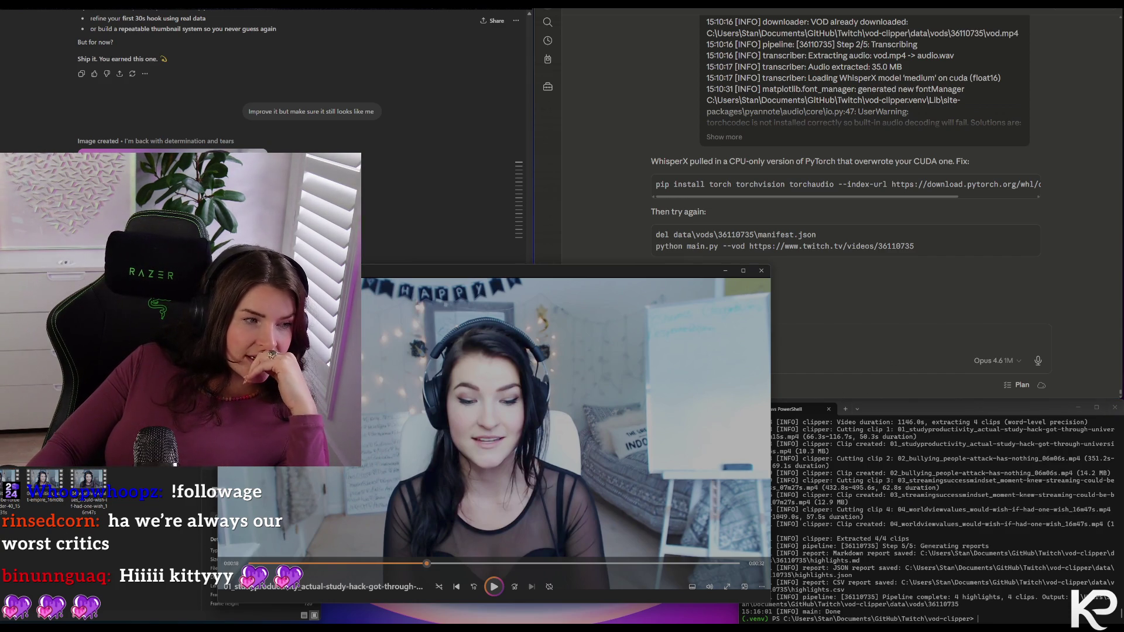
{"action": "left_click", "coordinate": [175, 464]}
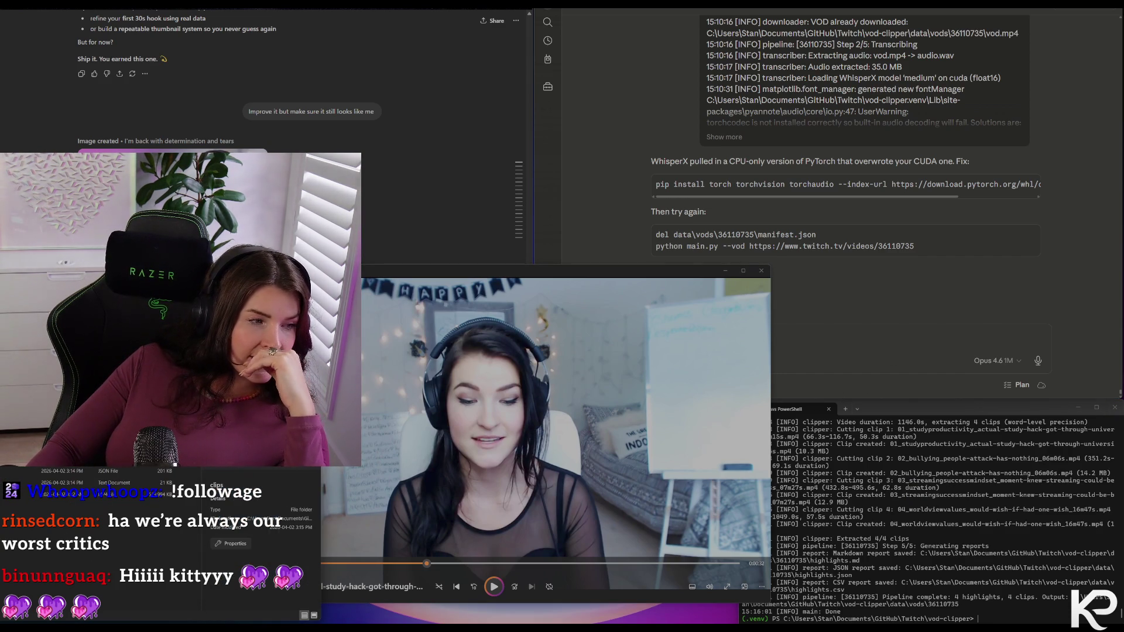
{"action": "double_click", "coordinate": [175, 464]}
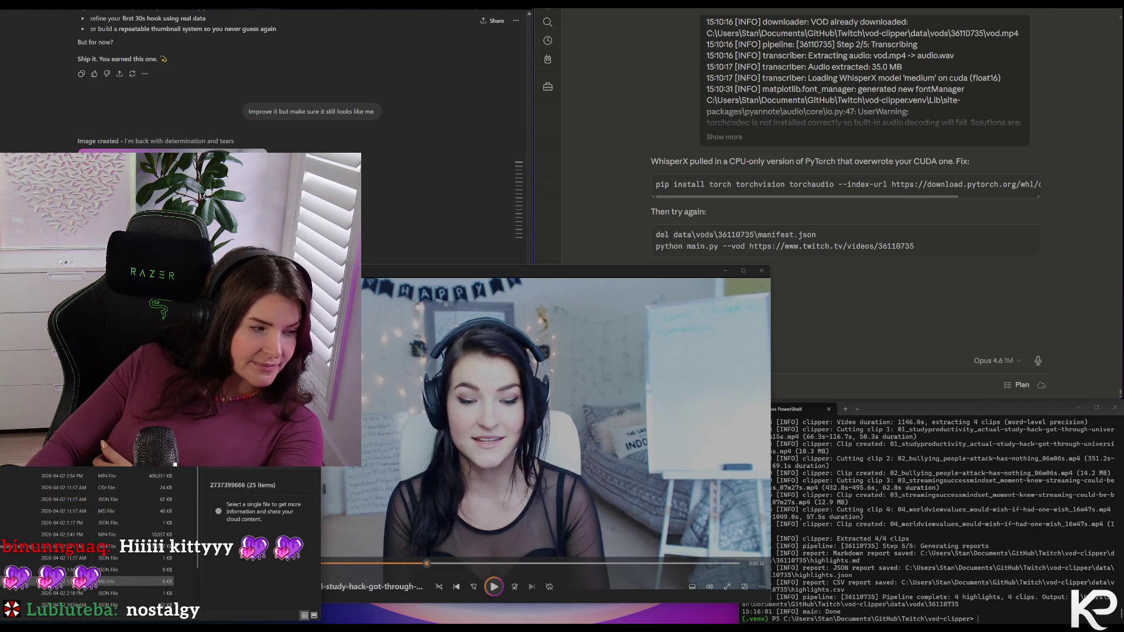
{"action": "left_click", "coordinate": [117, 593]}
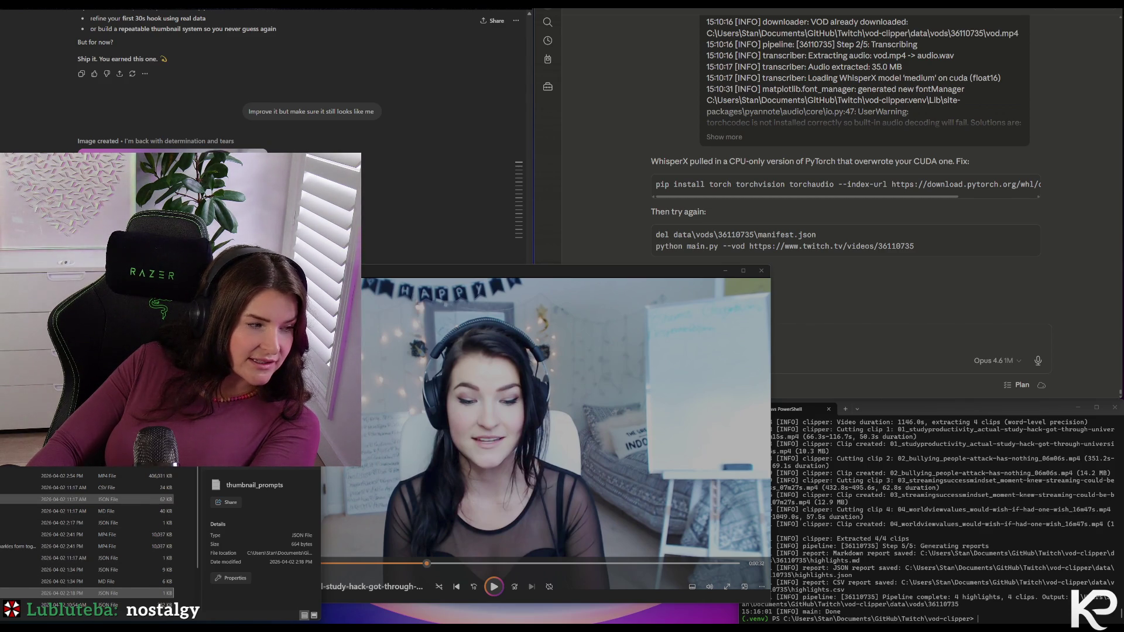
{"action": "scroll", "coordinate": [88, 521], "scroll_direction": "up", "scroll_amount": 1}
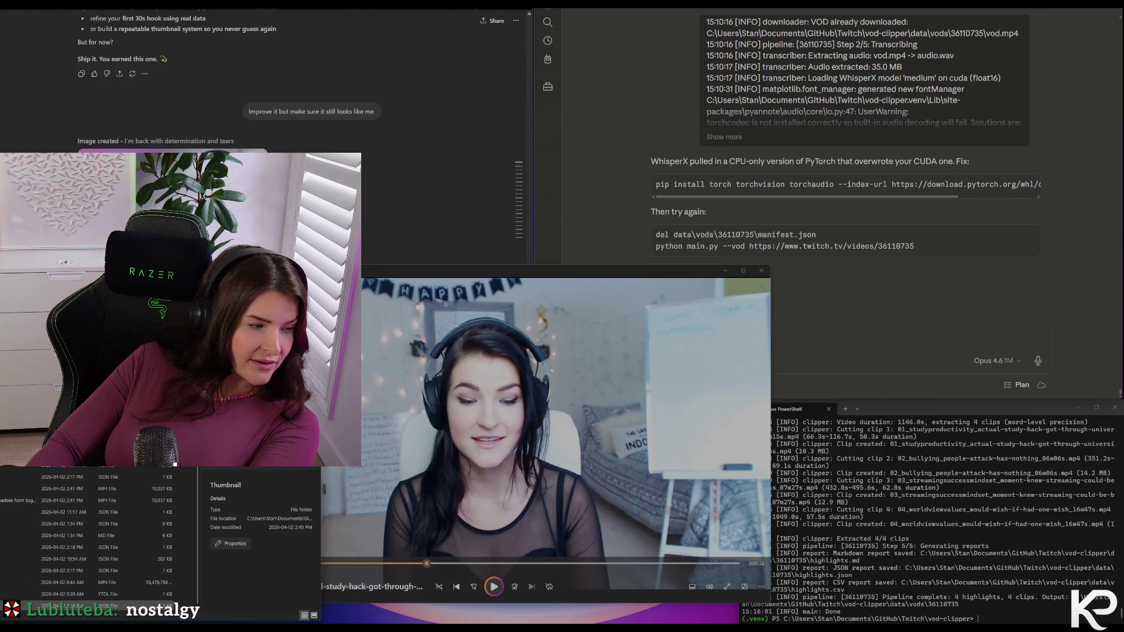
Open youtube_metadata.json in Notepad, make the window taller, and highlight part of the description.
{"action": "left_click", "coordinate": [88, 606]}
{"action": "key", "text": "Return"}
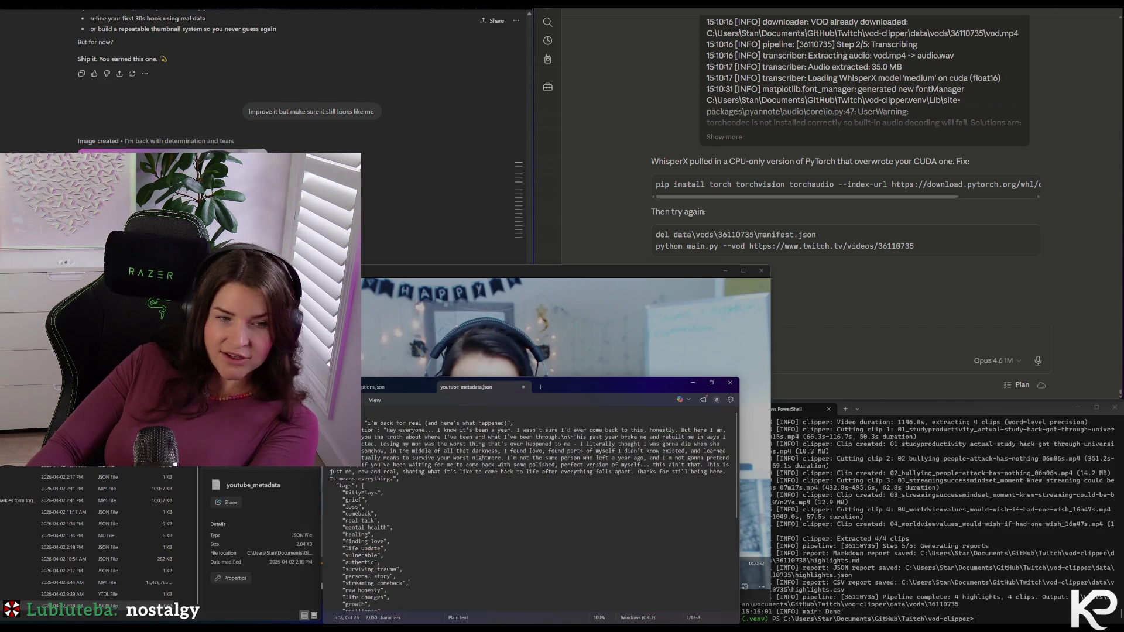
{"action": "left_click_drag", "start_coordinate": [568, 383], "coordinate": [568, 58]}
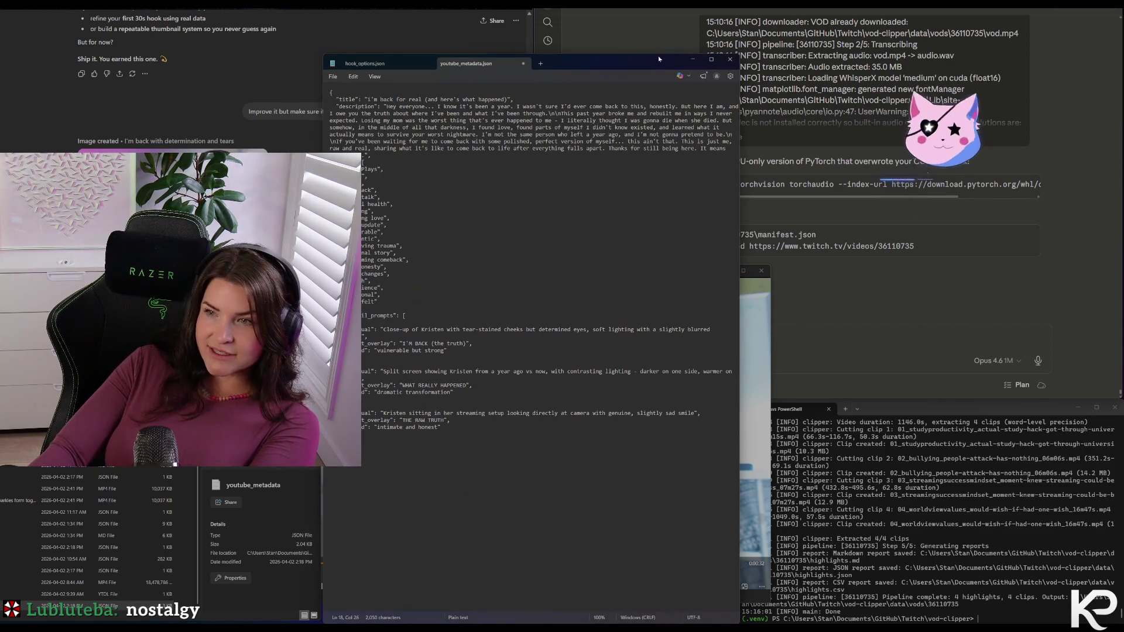
{"action": "left_click_drag", "start_coordinate": [534, 113], "coordinate": [678, 148]}
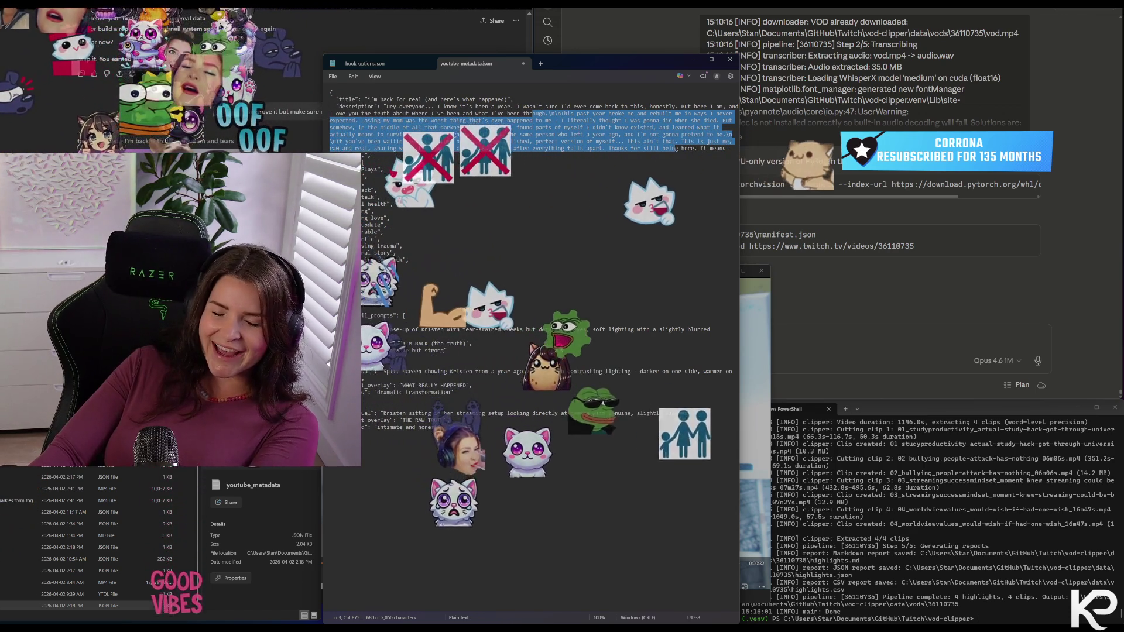
{"action": "left_click", "coordinate": [390, 274]}
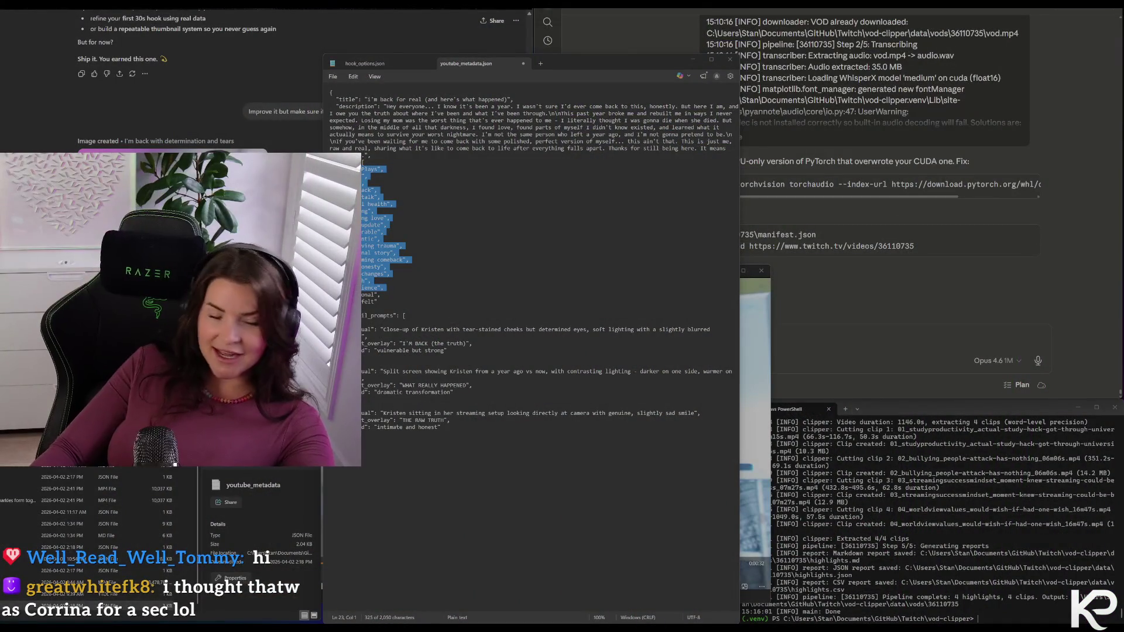
Select the full video description and the first thumbnail prompt lines to read them.
{"action": "left_click", "coordinate": [437, 141]}
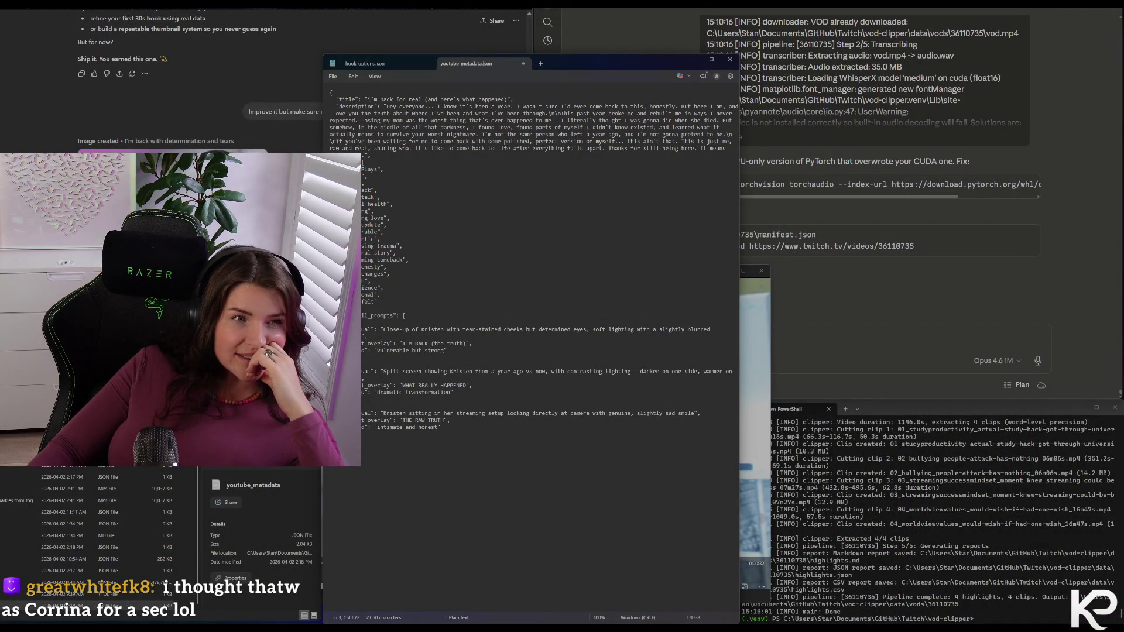
{"action": "left_click_drag", "start_coordinate": [384, 107], "coordinate": [330, 224]}
{"action": "left_click_drag", "start_coordinate": [332, 315], "coordinate": [555, 344]}
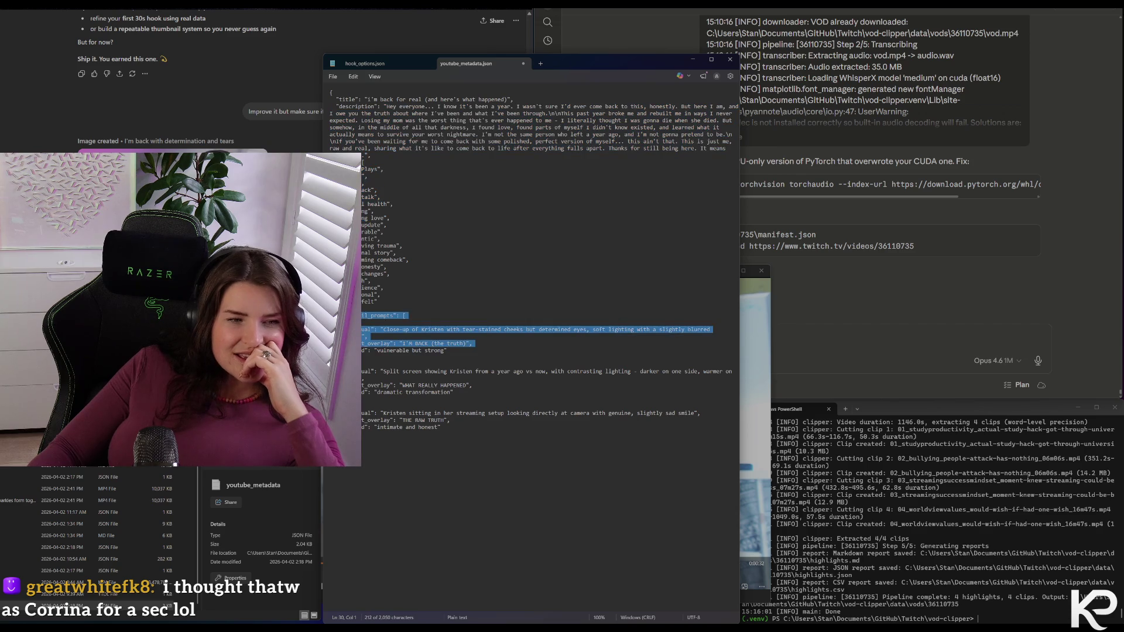
{"action": "left_click", "coordinate": [405, 316]}
{"action": "left_click_drag", "start_coordinate": [381, 329], "coordinate": [523, 330]}
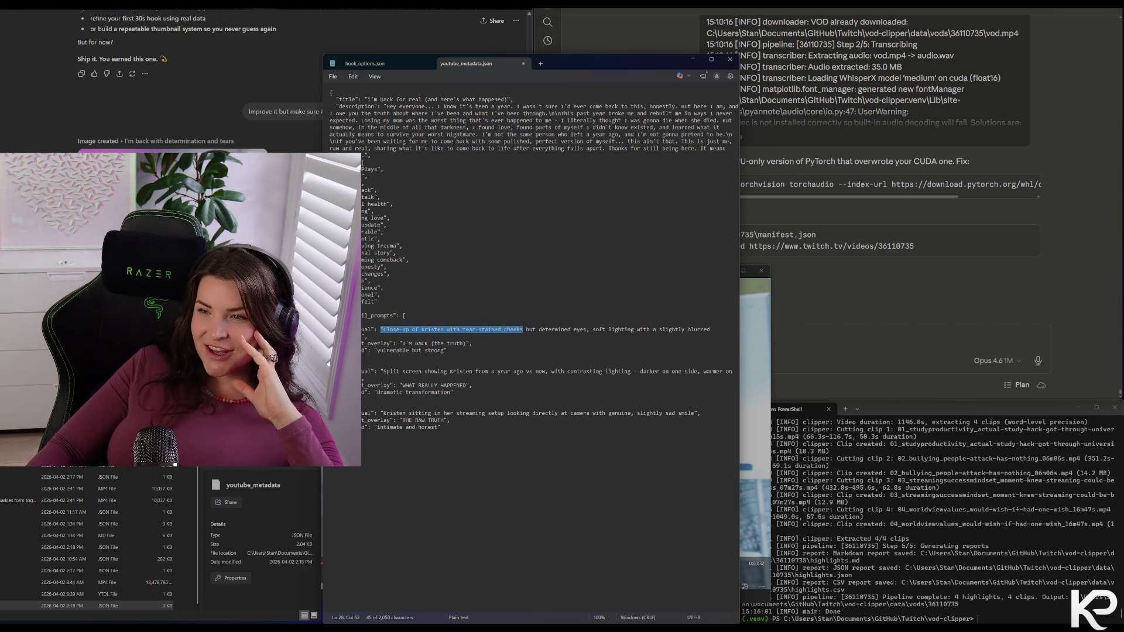
{"action": "left_click", "coordinate": [213, 81]}
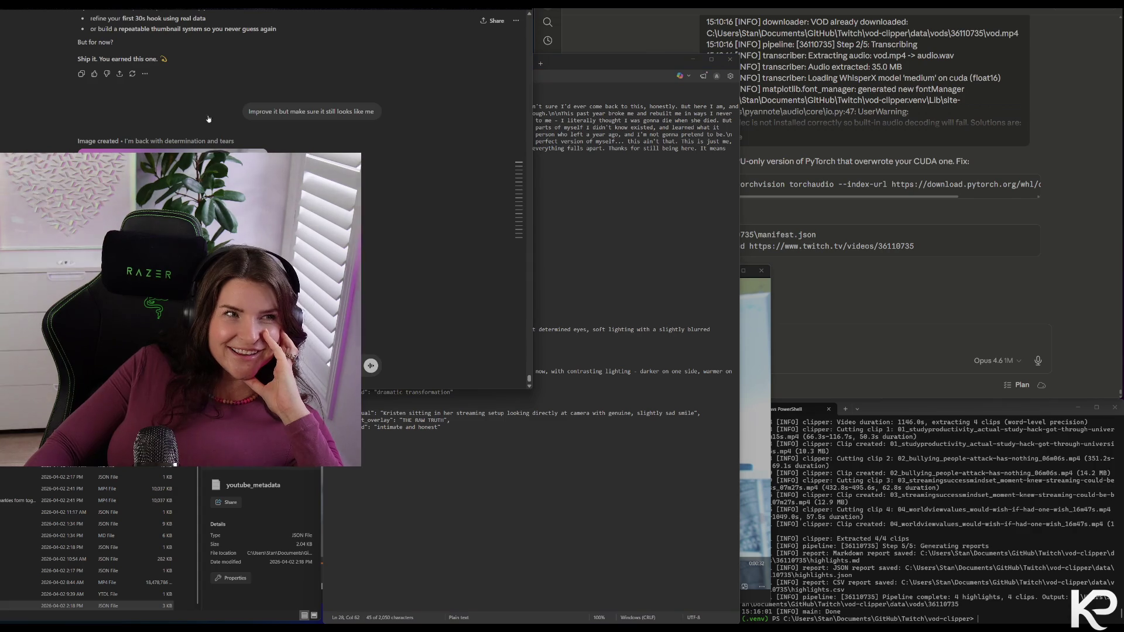
Show the I'M BACK image full-size beside a shortened youtube_metadata.json Notepad window.
{"action": "left_click", "coordinate": [209, 169]}
{"action": "mouse_move", "coordinate": [308, 0]}
{"action": "left_mouse_down"}
{"action": "mouse_move", "coordinate": [517, 0]}
{"action": "mouse_move", "coordinate": [668, 52]}
{"action": "mouse_move", "coordinate": [676, 45]}
{"action": "left_mouse_up"}
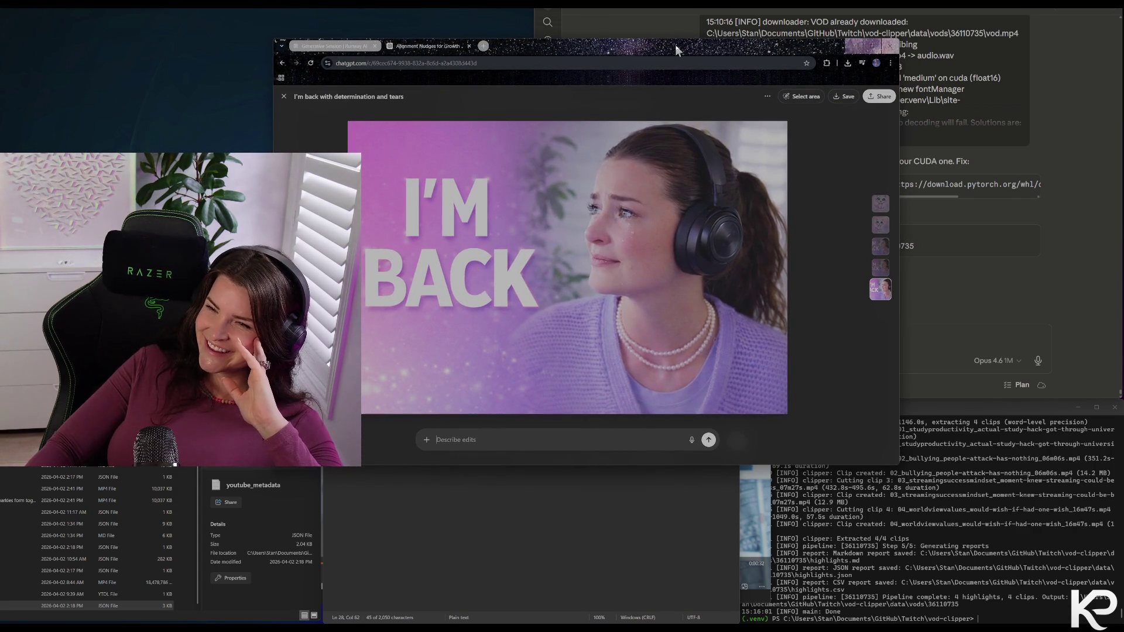
{"action": "mouse_move", "coordinate": [676, 45]}
{"action": "left_mouse_down"}
{"action": "mouse_move", "coordinate": [728, 103]}
{"action": "mouse_move", "coordinate": [767, 83]}
{"action": "mouse_move", "coordinate": [230, 83]}
{"action": "mouse_move", "coordinate": [235, 8]}
{"action": "left_mouse_up"}
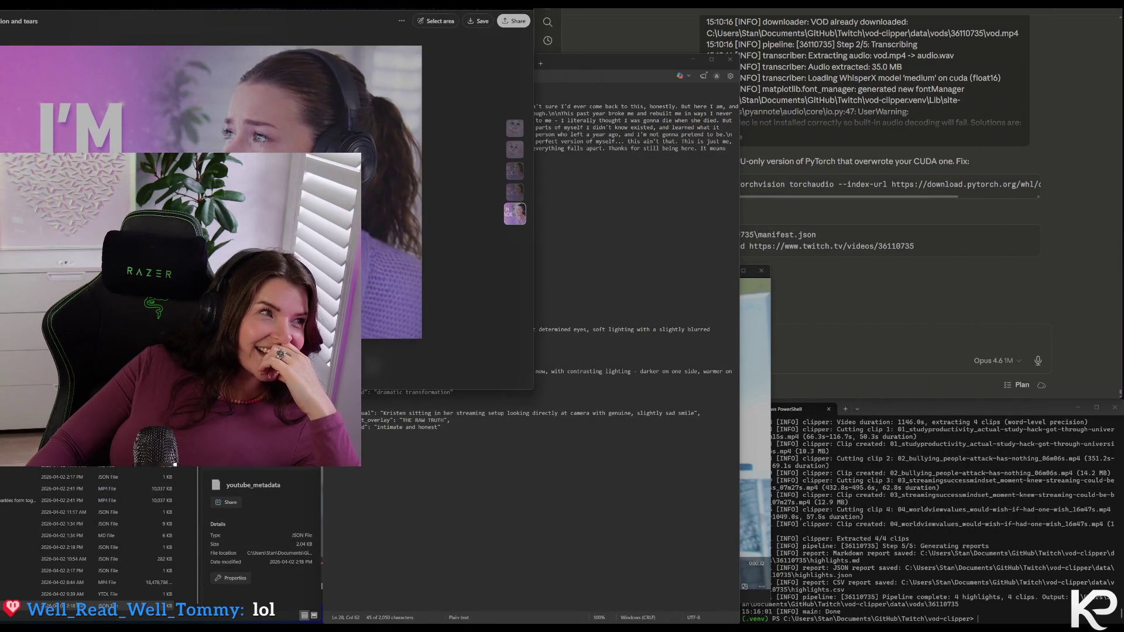
{"action": "left_click", "coordinate": [598, 54]}
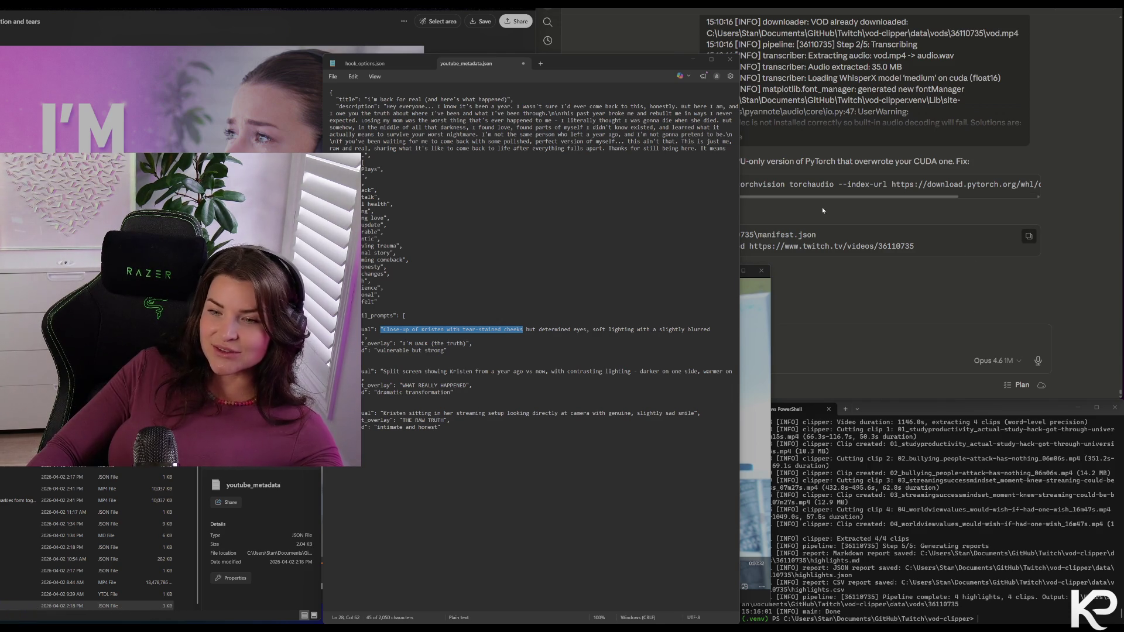
{"action": "left_click_drag", "start_coordinate": [582, 54], "coordinate": [569, 212]}
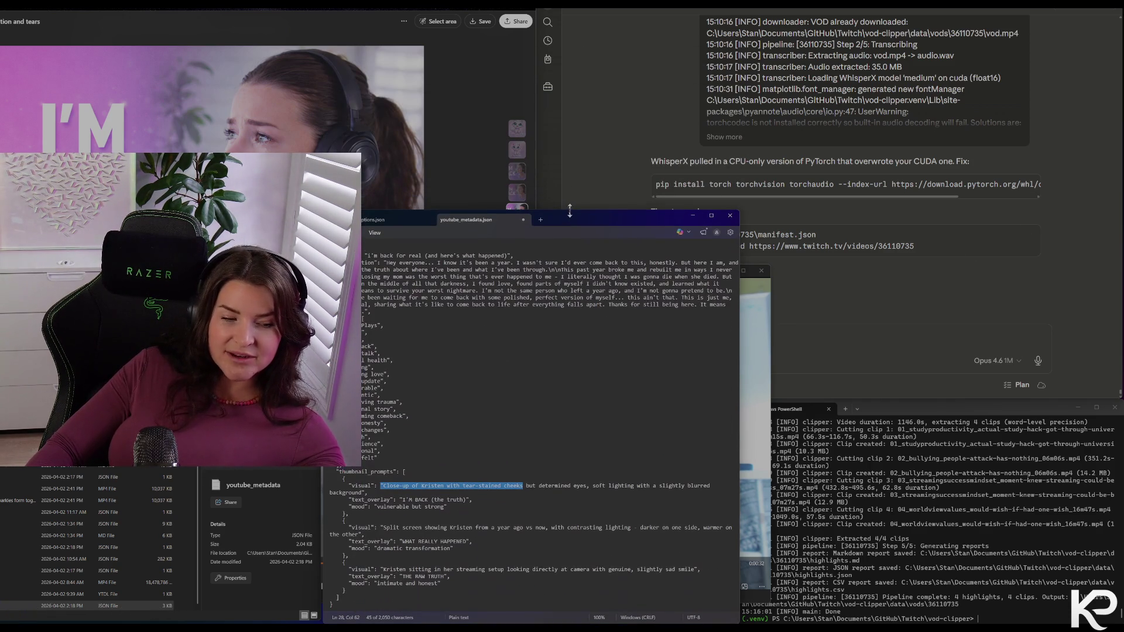
{"action": "left_click", "coordinate": [963, 303]}
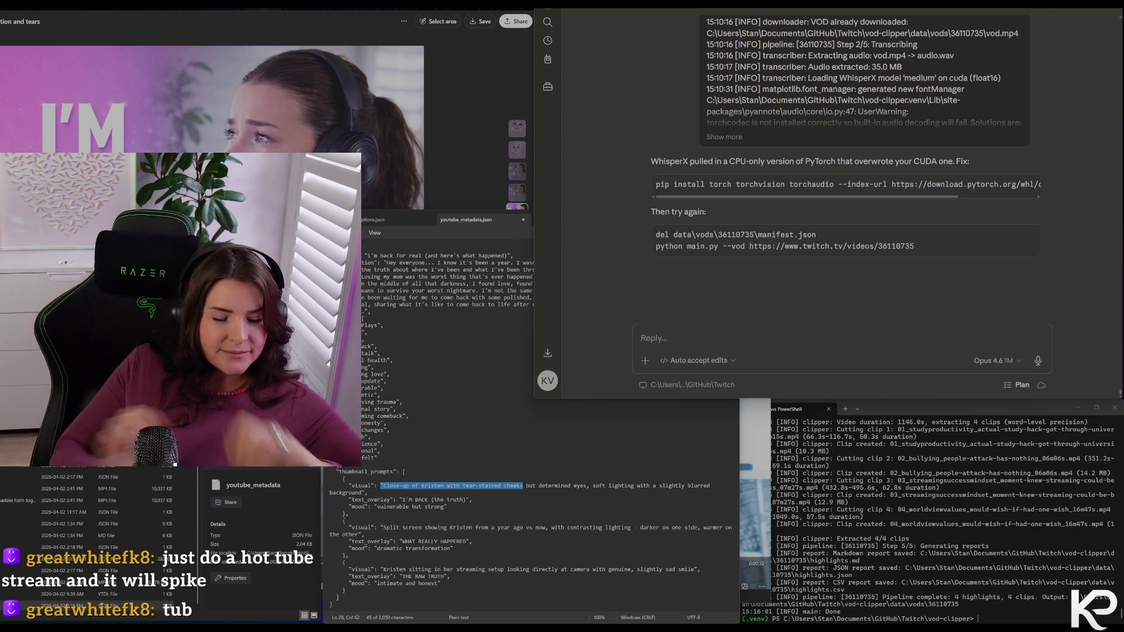
Tell Claude 'ok its done', then open the 36110735 run's clips folder in Explorer.
{"action": "type", "text": "ok its done"}
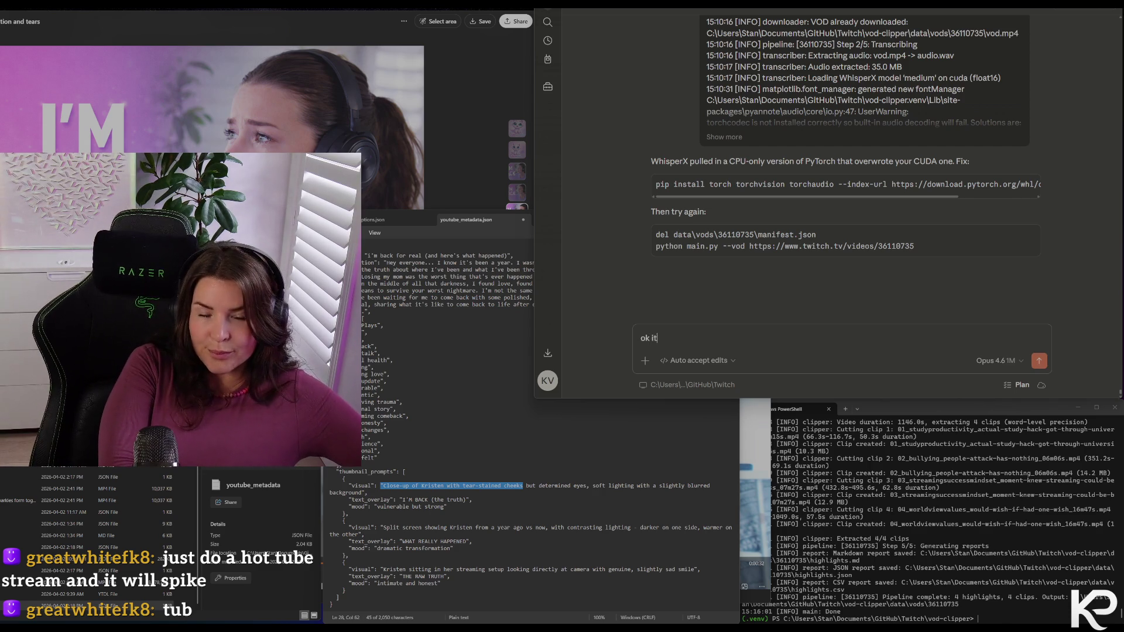
{"action": "key", "text": "Return"}
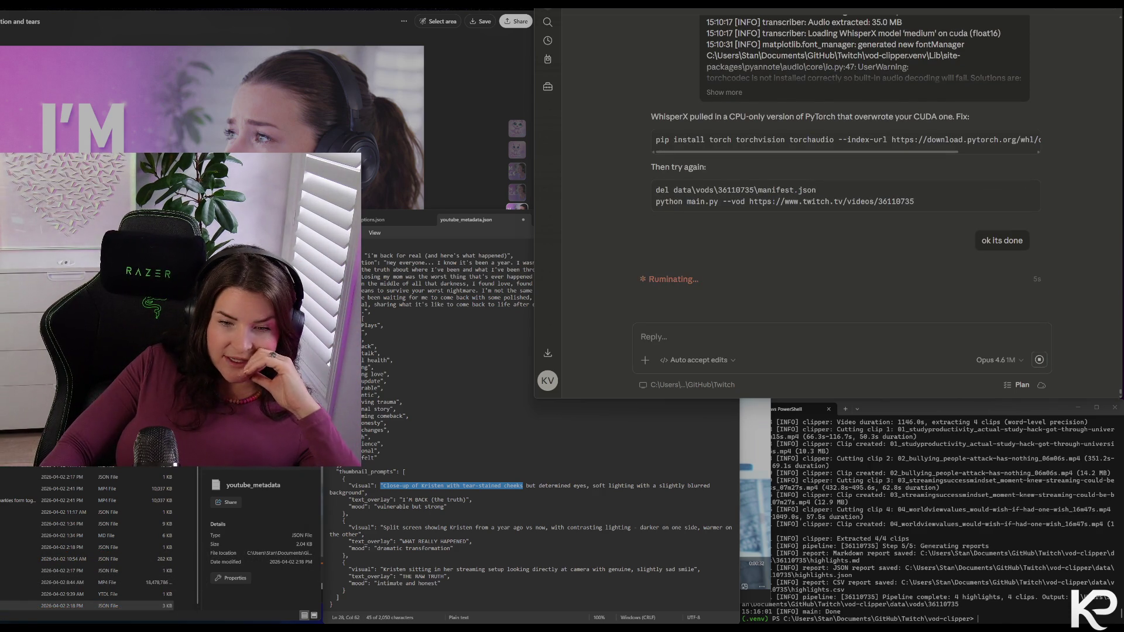
{"action": "key", "text": "alt+Up"}
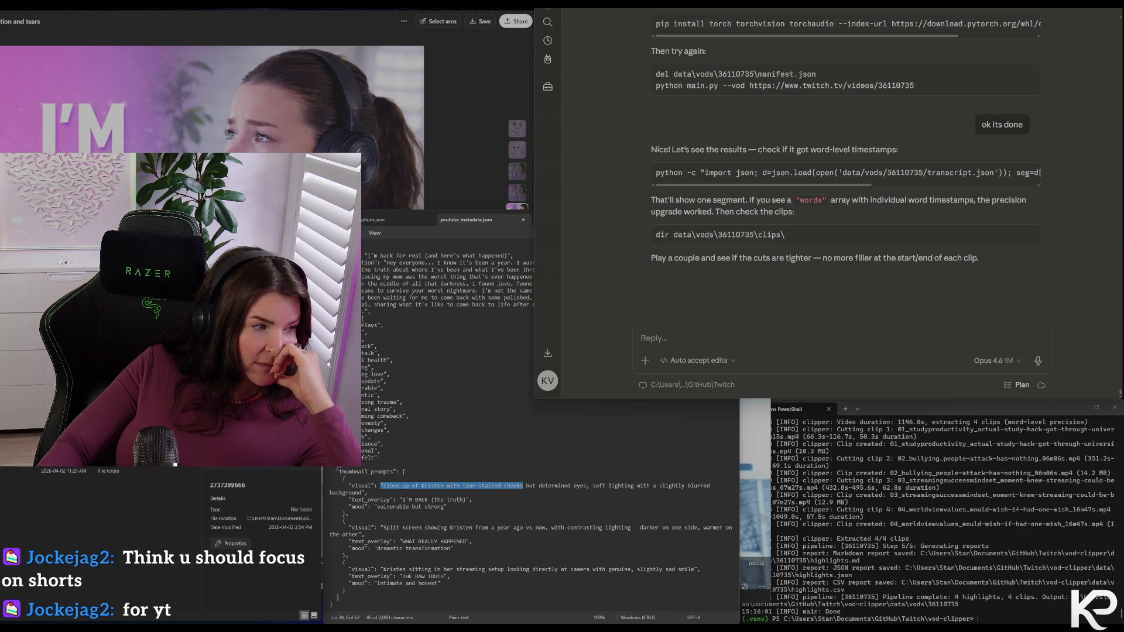
{"action": "key", "text": "Return"}
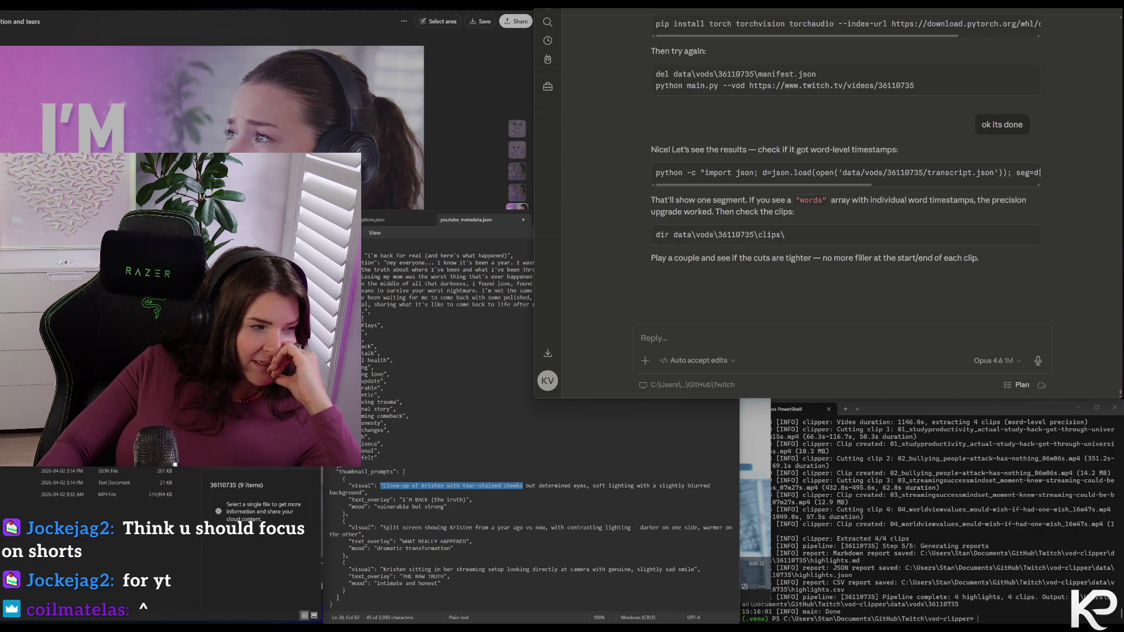
{"action": "key", "text": "Return"}
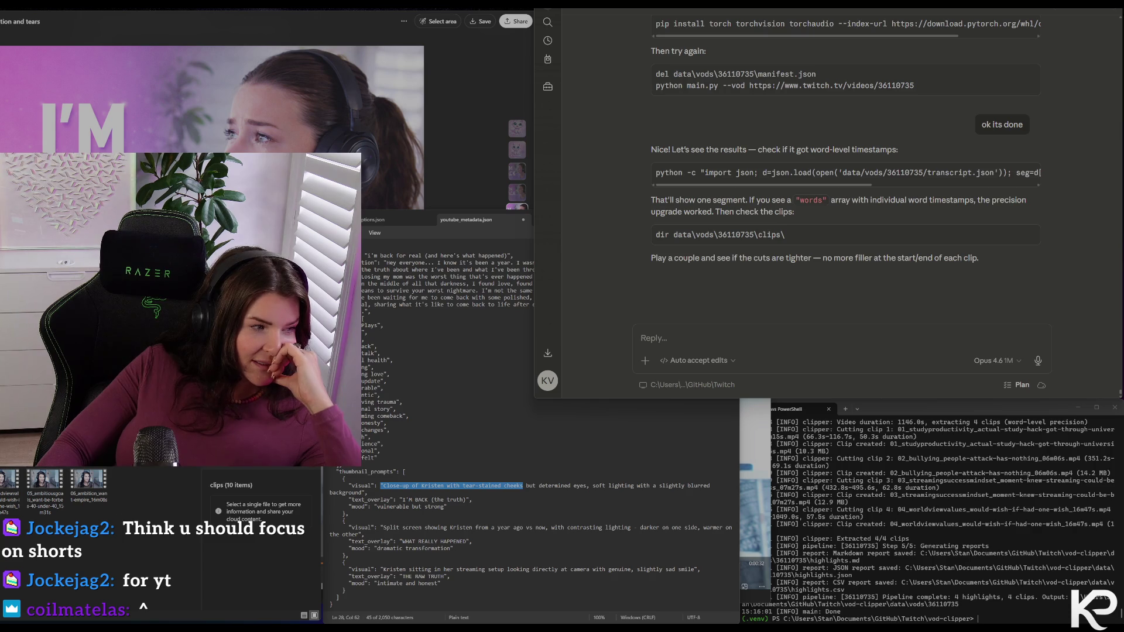
Preview cut clip 01 in Media Player, pausing it to judge the cuts before closing.
{"action": "key", "text": "Down"}
{"action": "key", "text": "Return"}
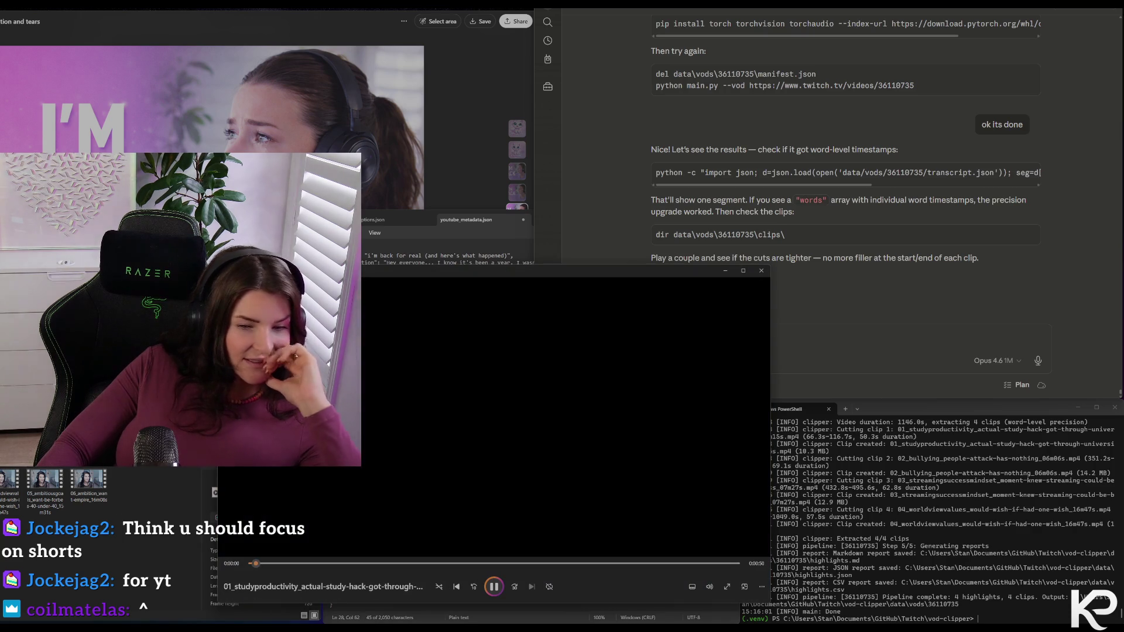
{"action": "key", "text": "Down"}
{"action": "key", "text": "Return"}
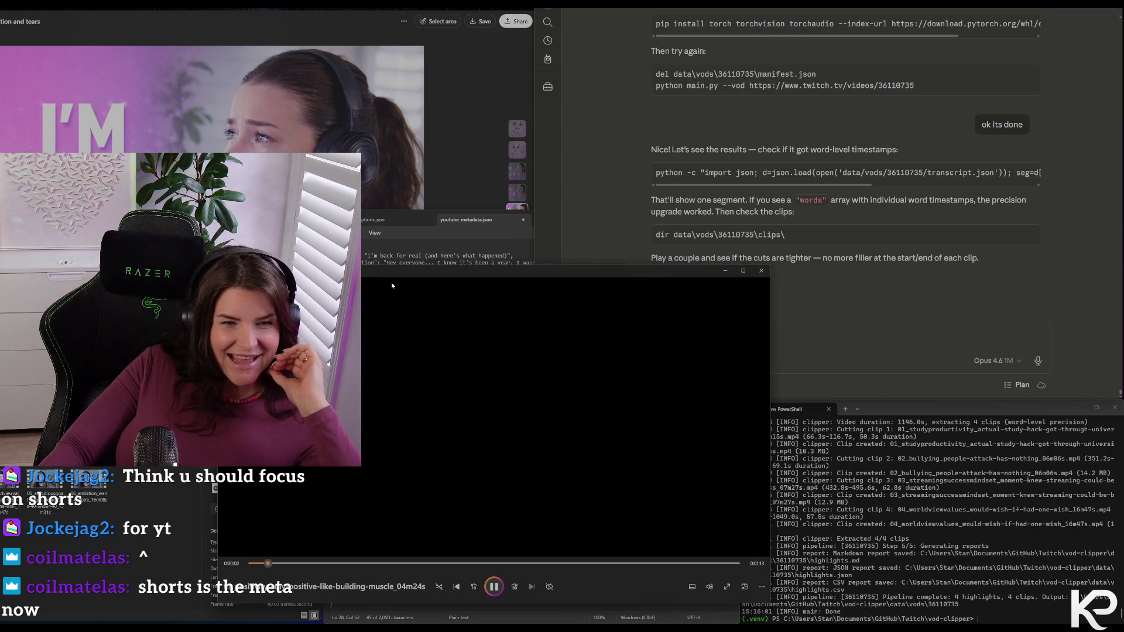
{"action": "left_click", "coordinate": [761, 270]}
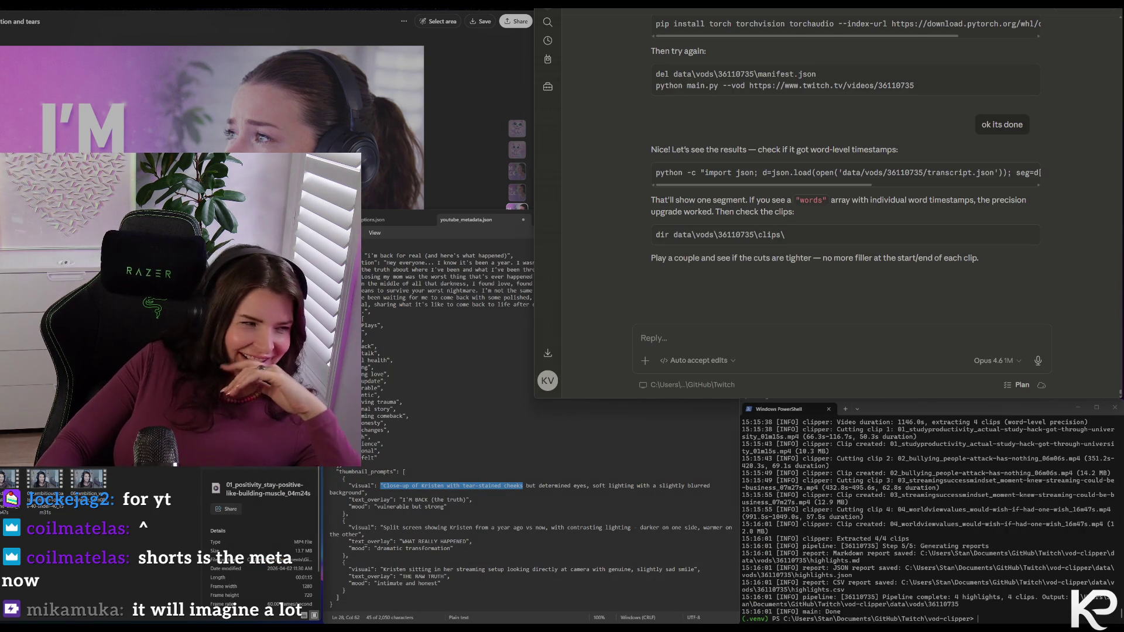
{"action": "key", "text": "Return"}
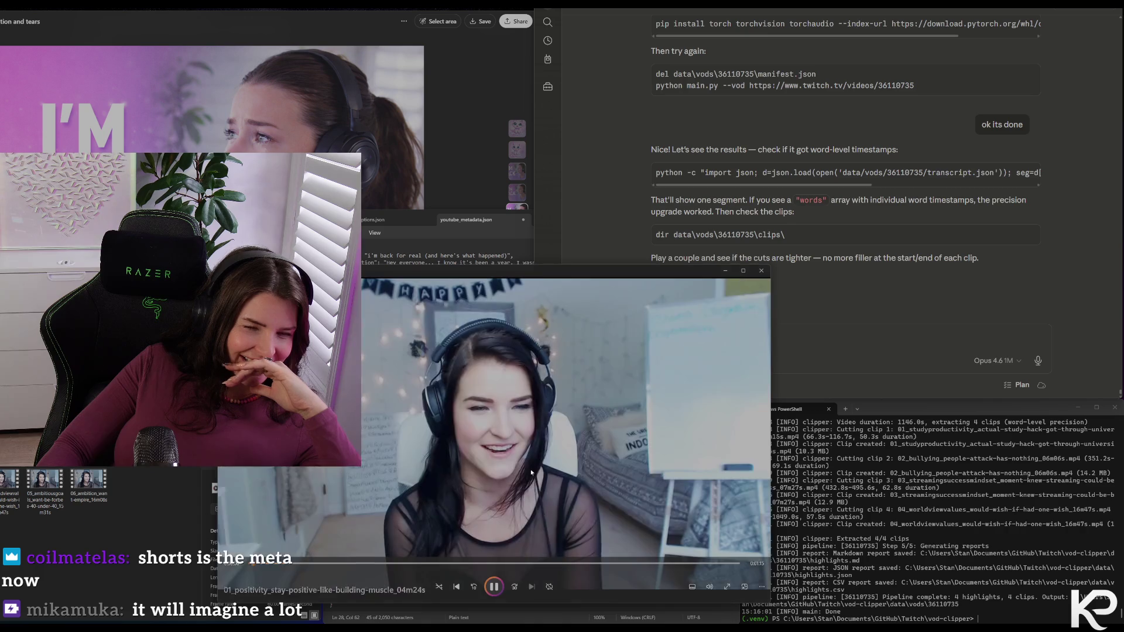
{"action": "key", "text": "space"}
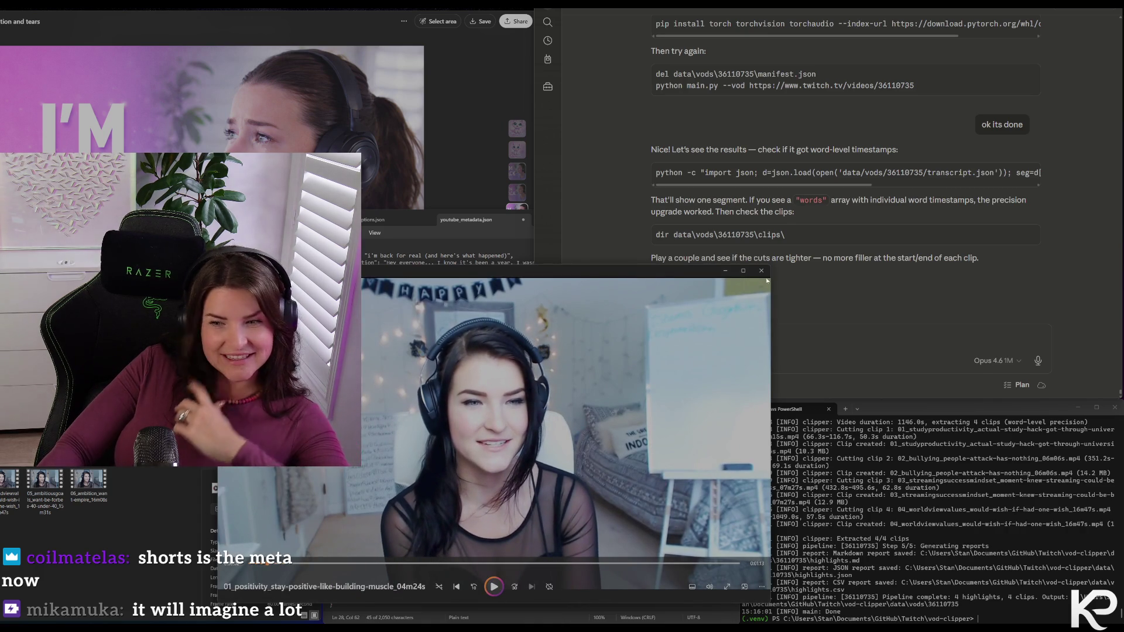
{"action": "left_click", "coordinate": [761, 272]}
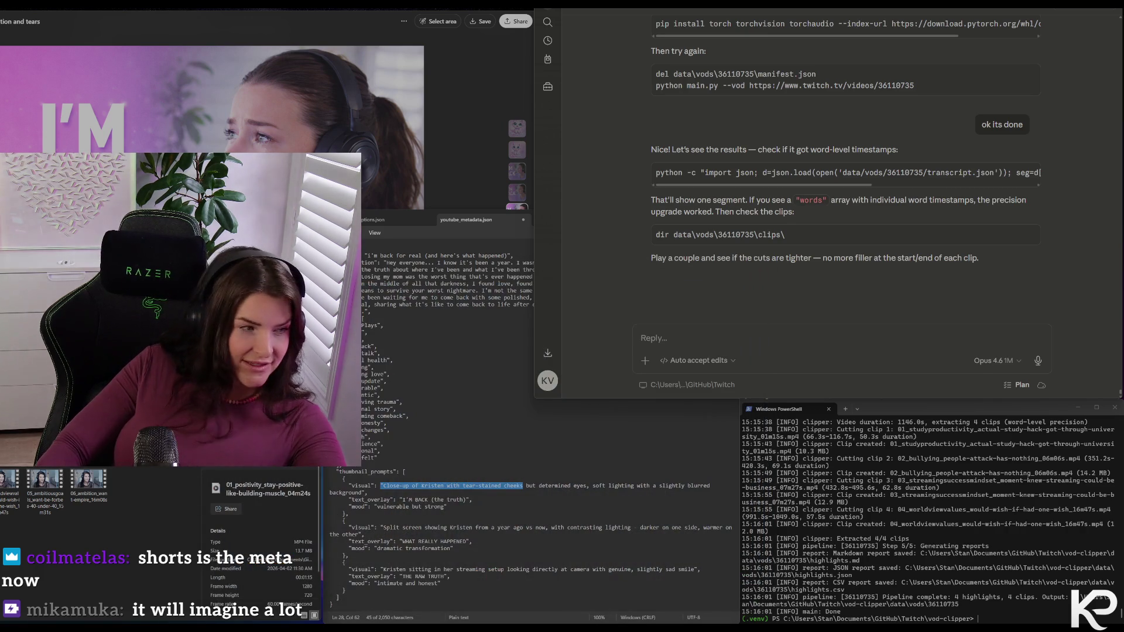
Preview clip 02_bullying_people-attack-has-nothing_06m06s, seeking ahead to about 34 seconds, then return to Claude.
{"action": "key", "text": "Return"}
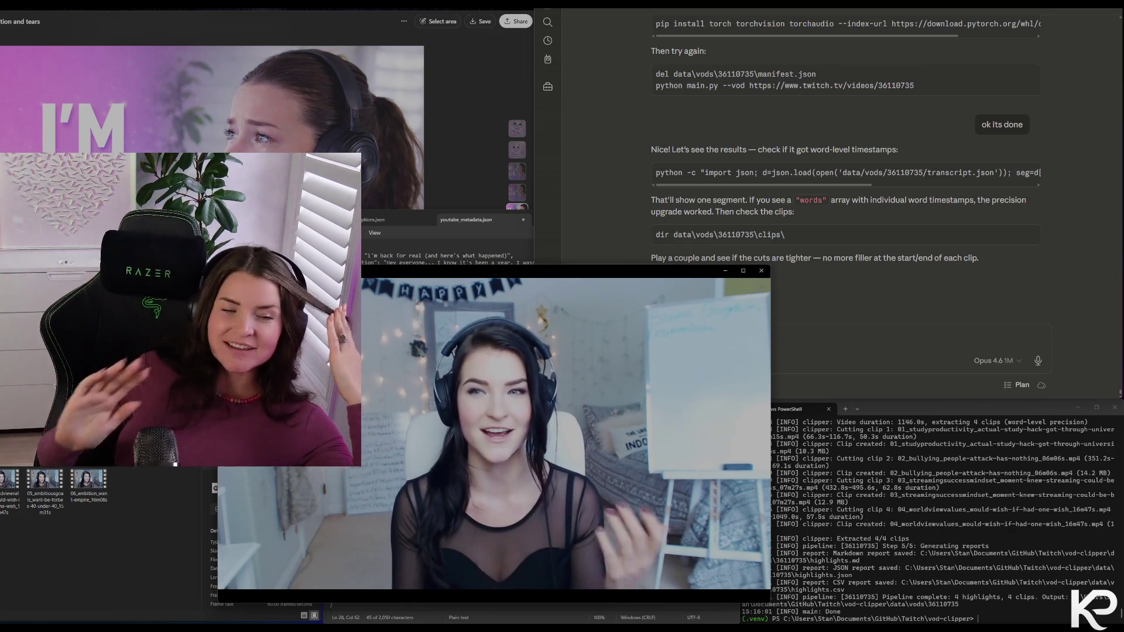
{"action": "mouse_move", "coordinate": [480, 595]}
{"action": "left_click", "coordinate": [493, 587]}
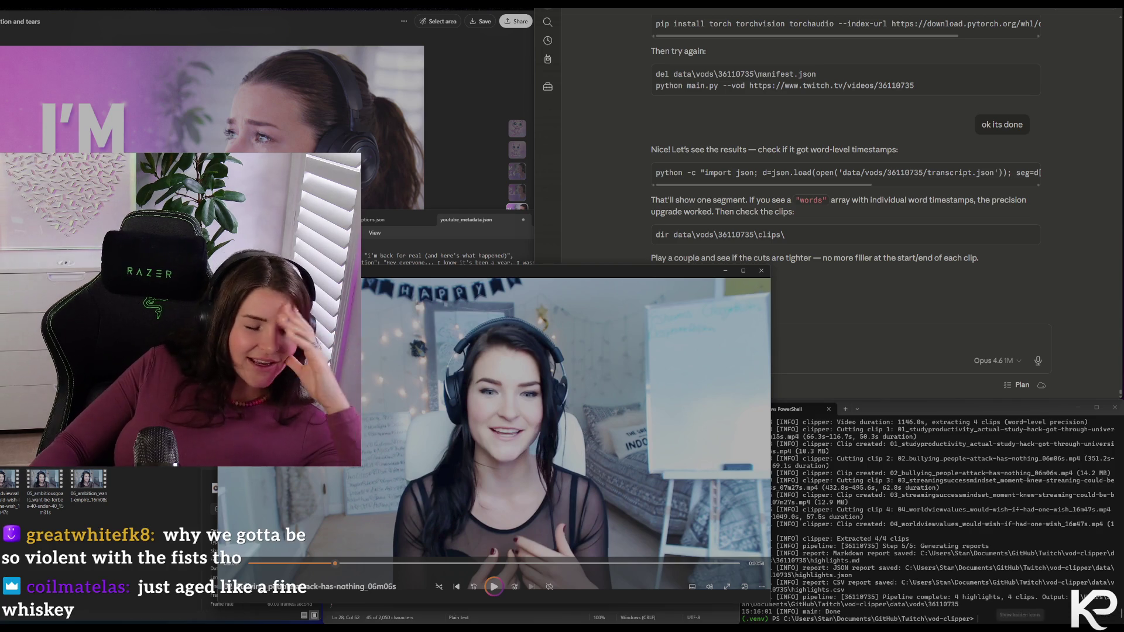
{"action": "left_click", "coordinate": [422, 563]}
{"action": "left_click", "coordinate": [492, 584]}
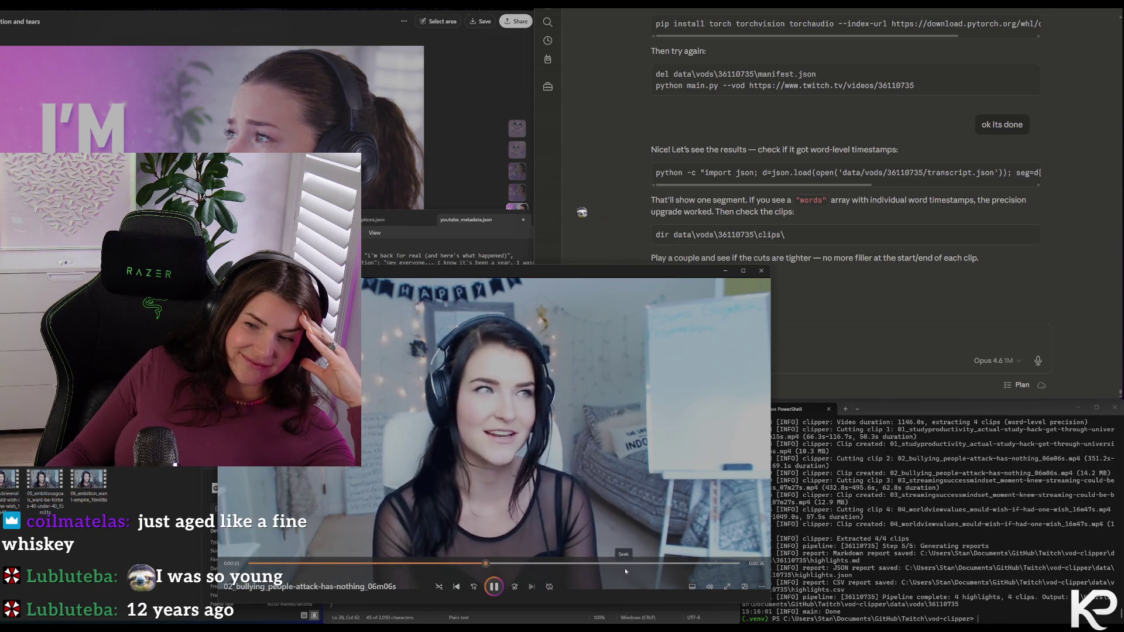
{"action": "key", "text": "space"}
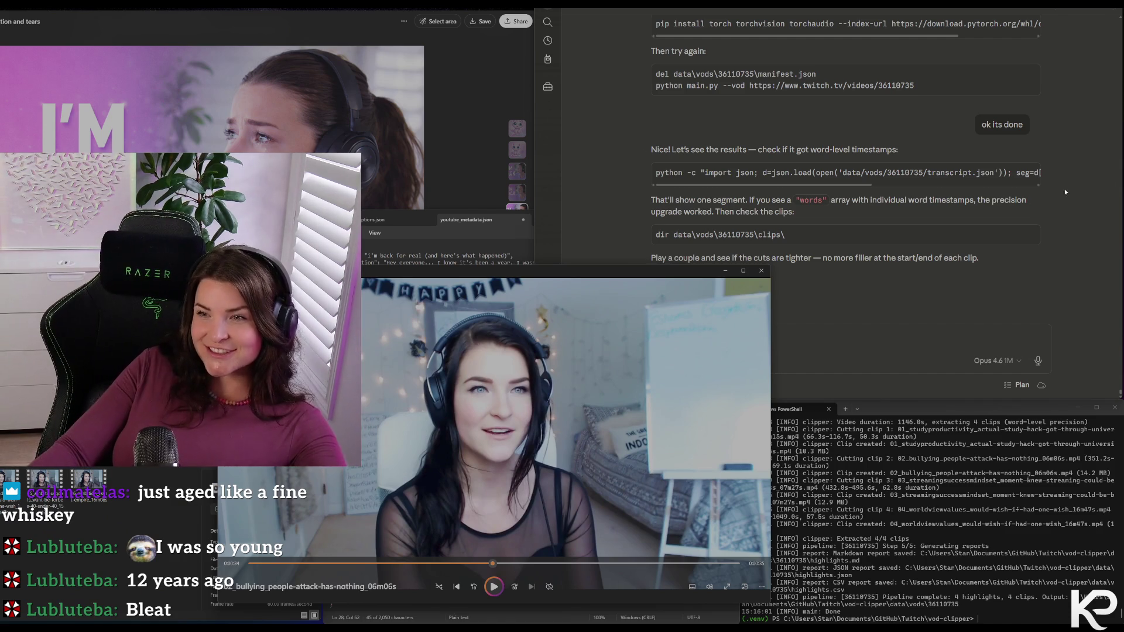
{"action": "left_click", "coordinate": [831, 278]}
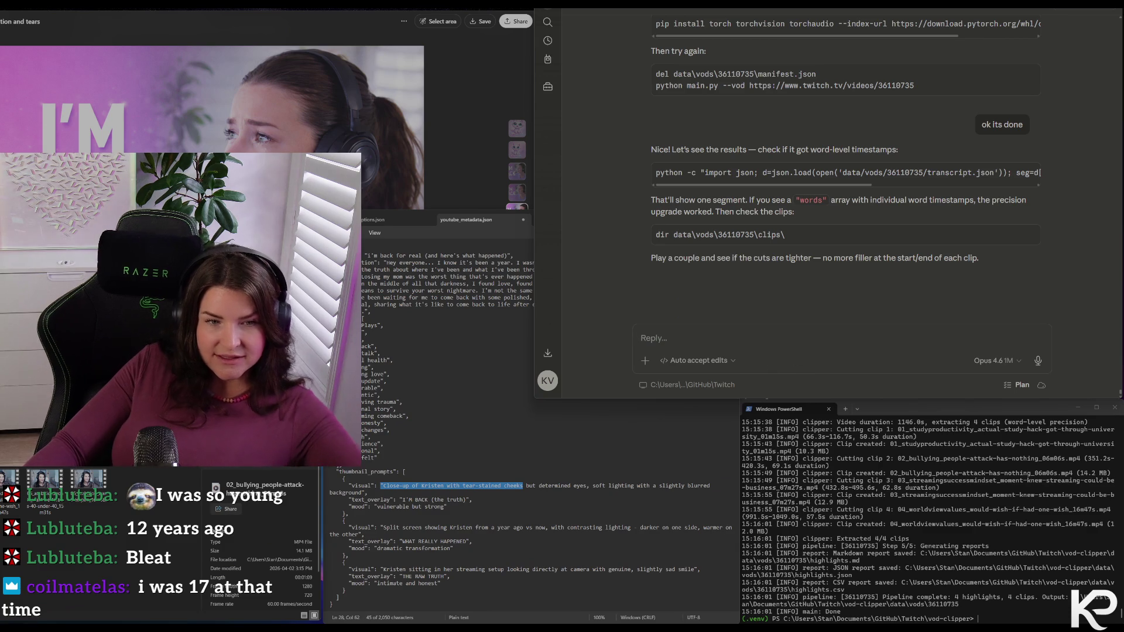
Reply 'they look a lot tighter' to Claude and start drafting a request about the large stream.
{"action": "type", "text": "they look a lot tighe"}
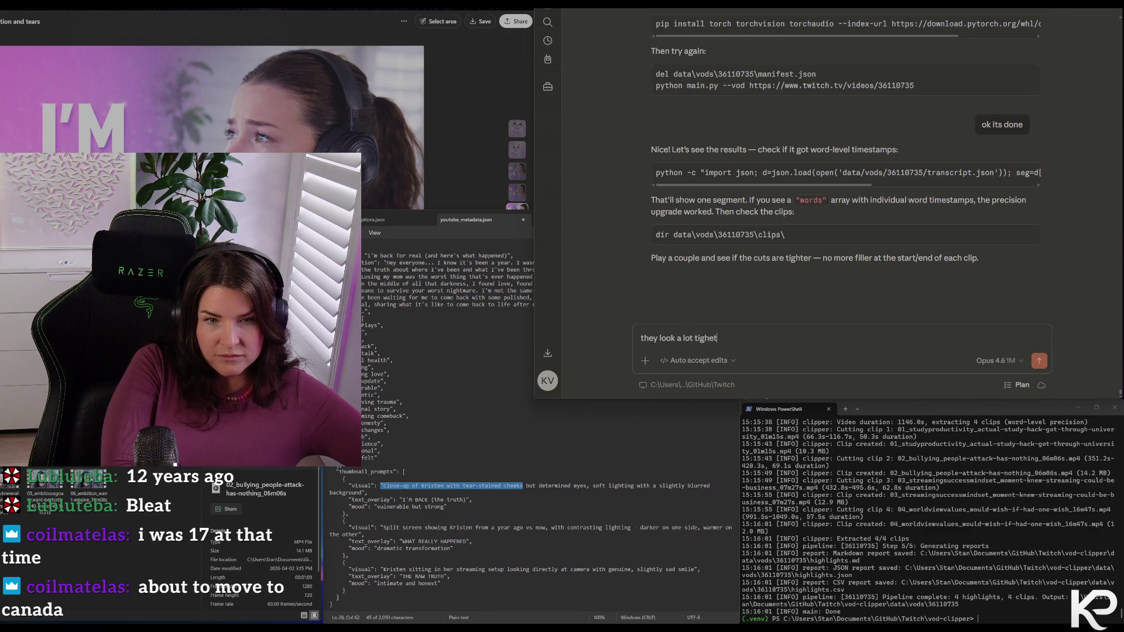
{"action": "key", "text": "BackSpace"}
{"action": "key", "text": "BackSpace"}
{"action": "type", "text": "ter"}
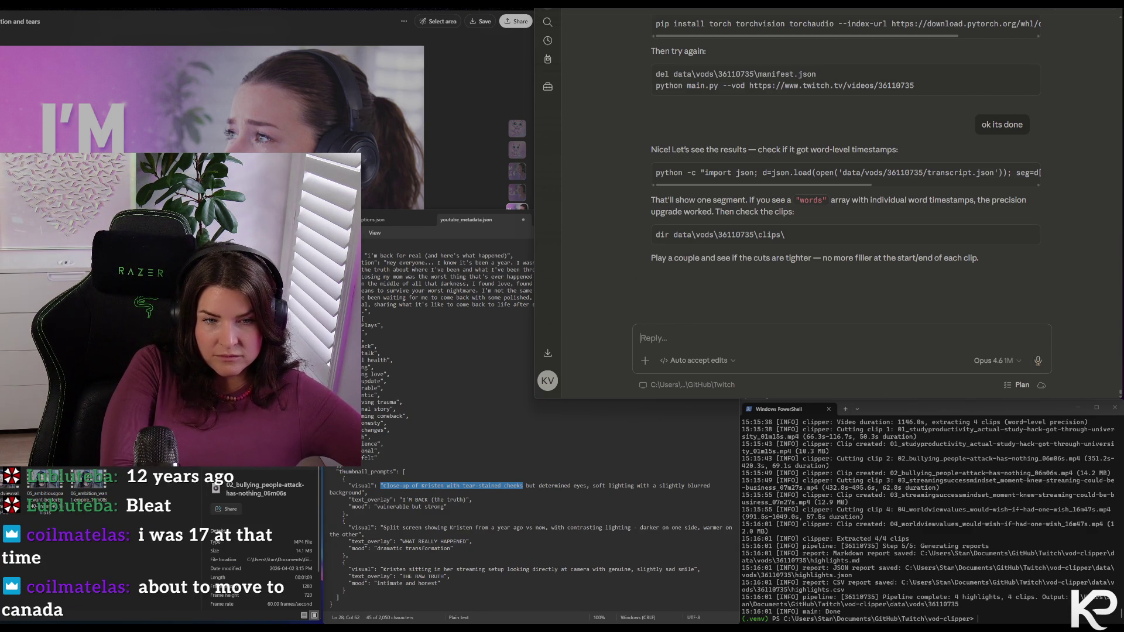
{"action": "key", "text": "Return"}
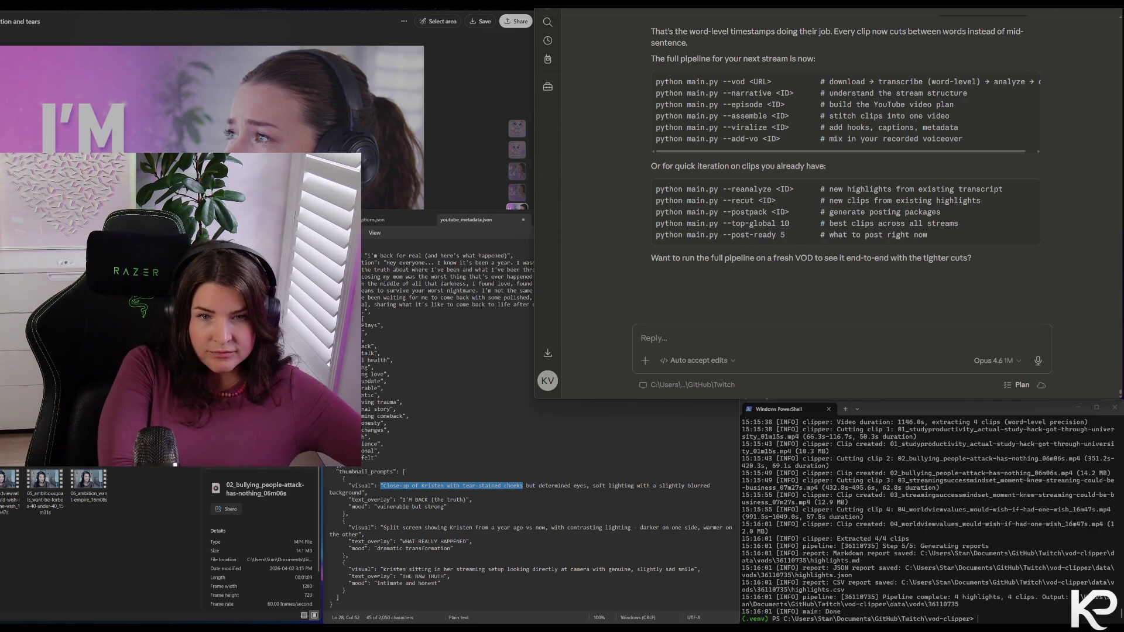
{"action": "type", "text": "I think id like "}
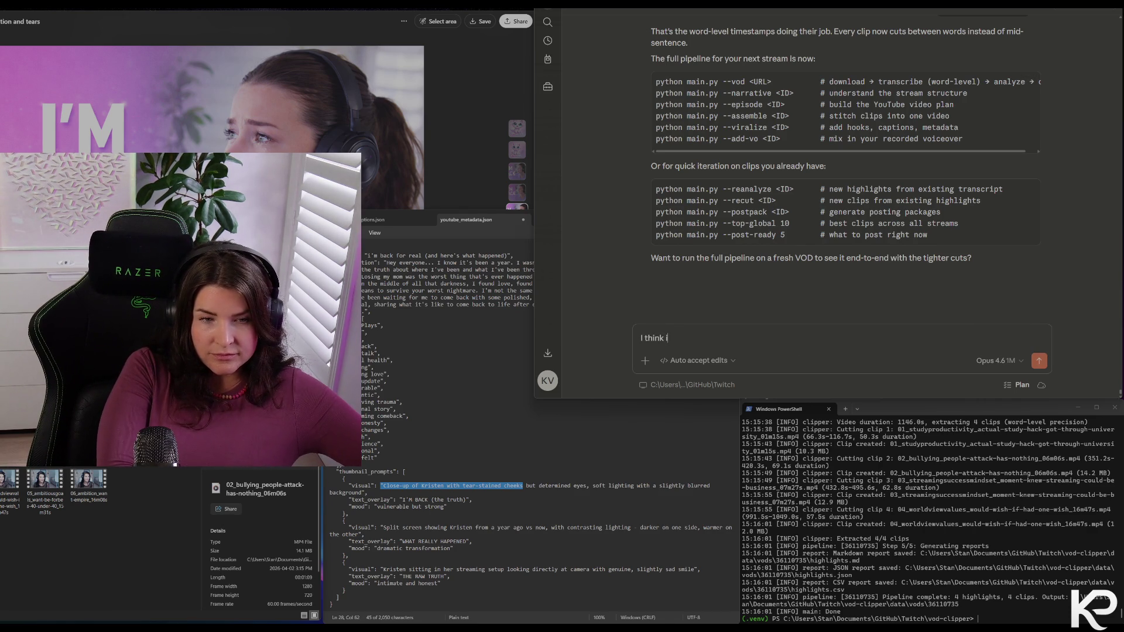
{"action": "type", "text": "to run this on m"}
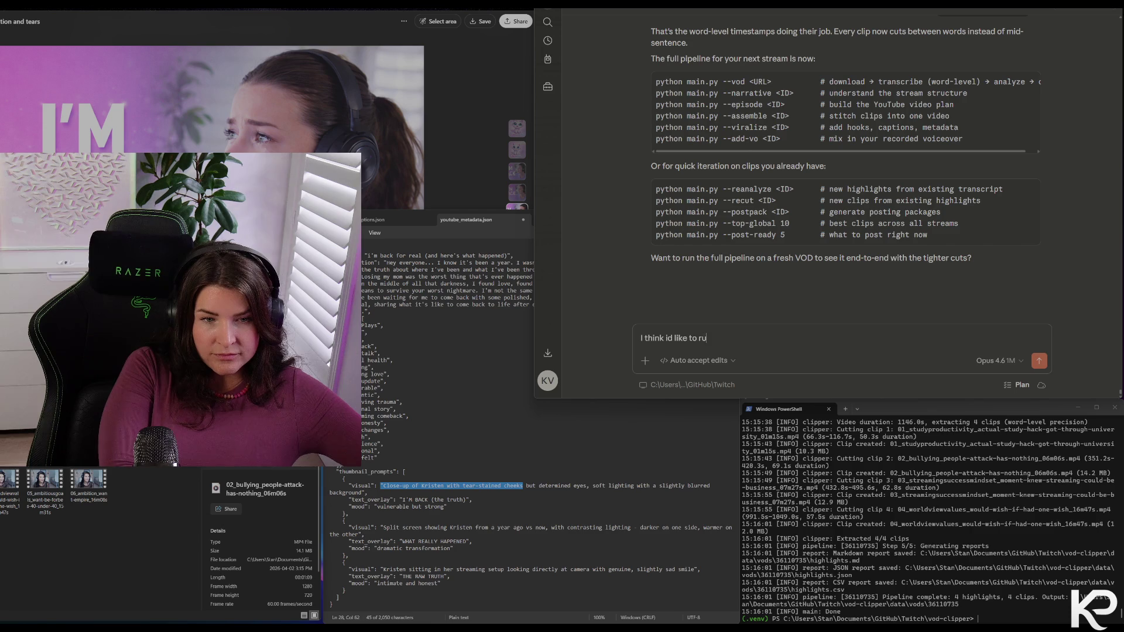
{"action": "type", "text": "y large one"}
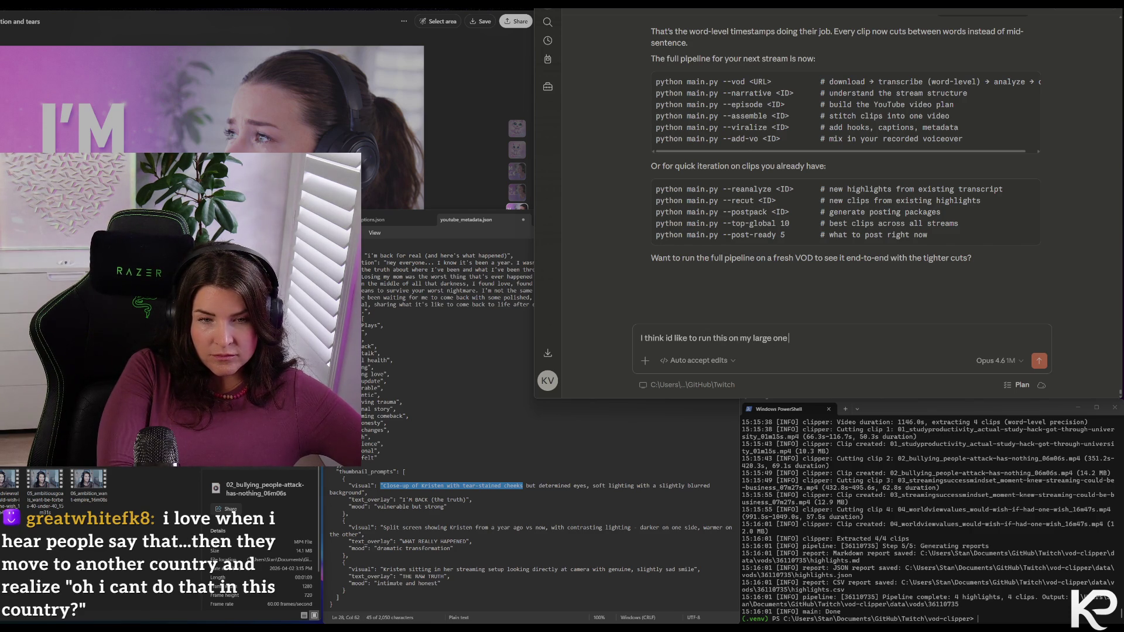
Finish and send the request to process yesterday's large stream into tighter highlight clips.
{"action": "type", "text": "so we can get tighter clip"}
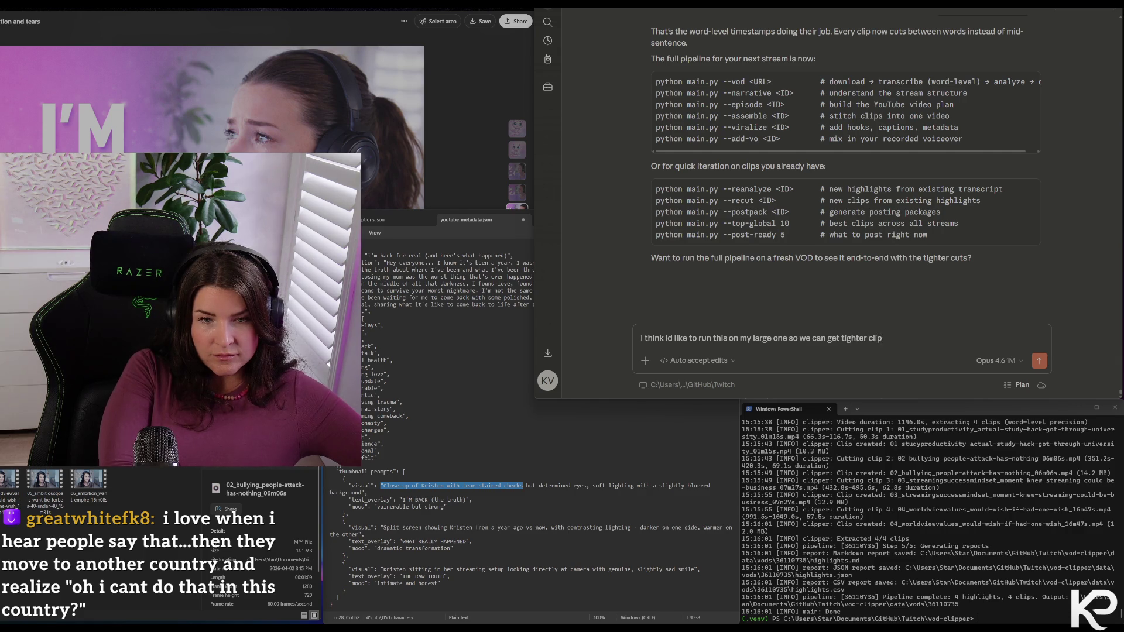
{"action": "type", "text": "s (which make"}
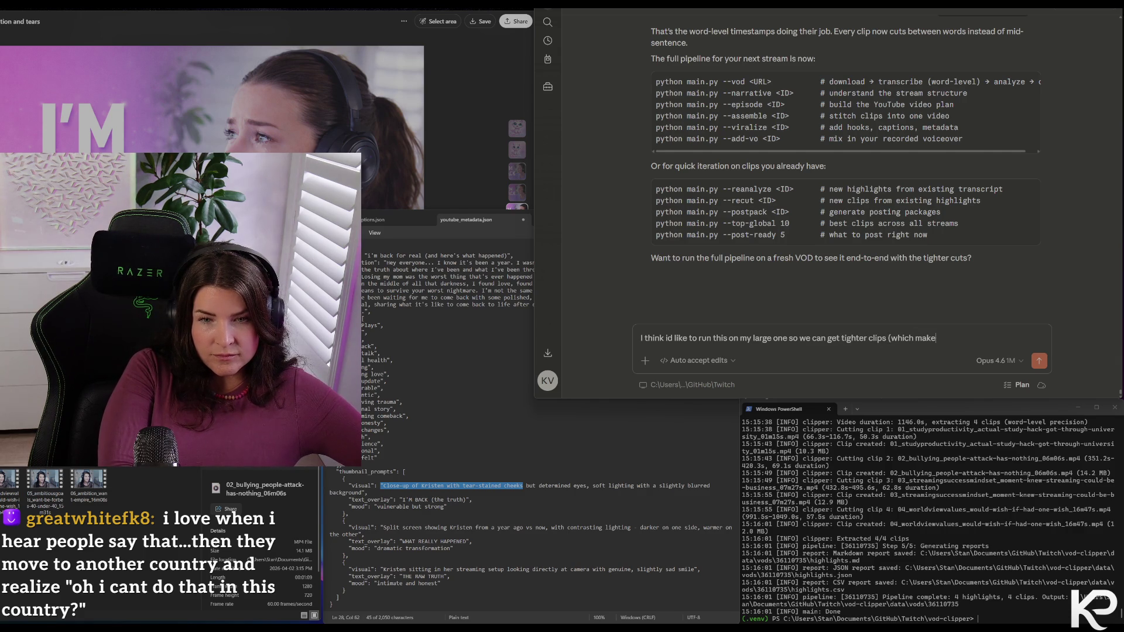
{"action": "type", "text": "s up the other smaller vods"}
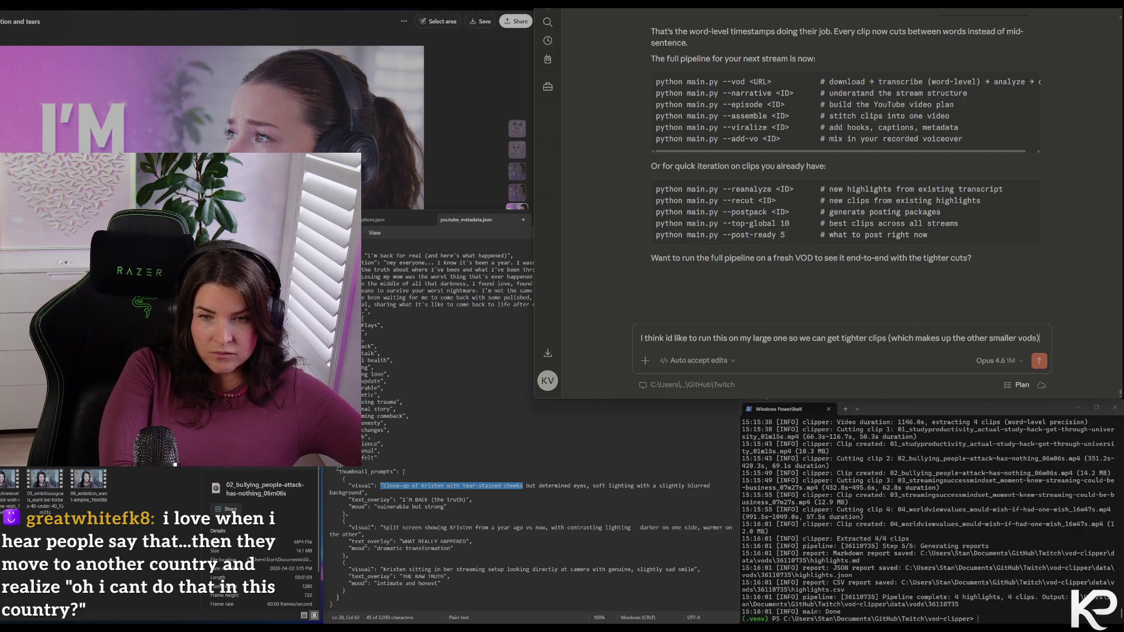
{"action": "type", "text": ") and get that finalized as it"}
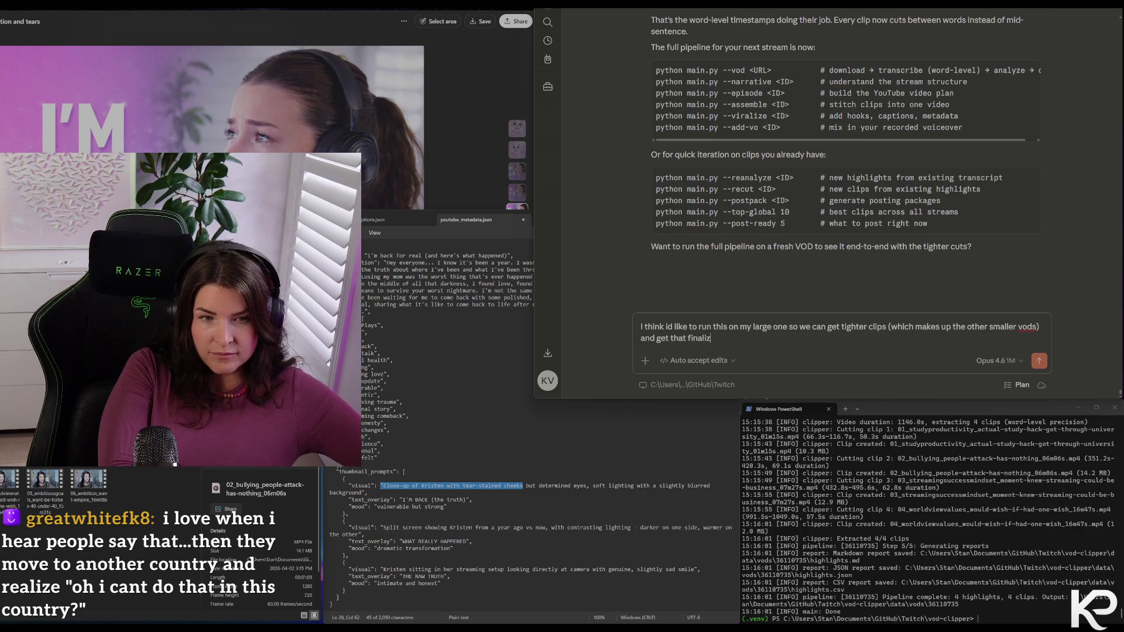
{"action": "type", "text": "s"}
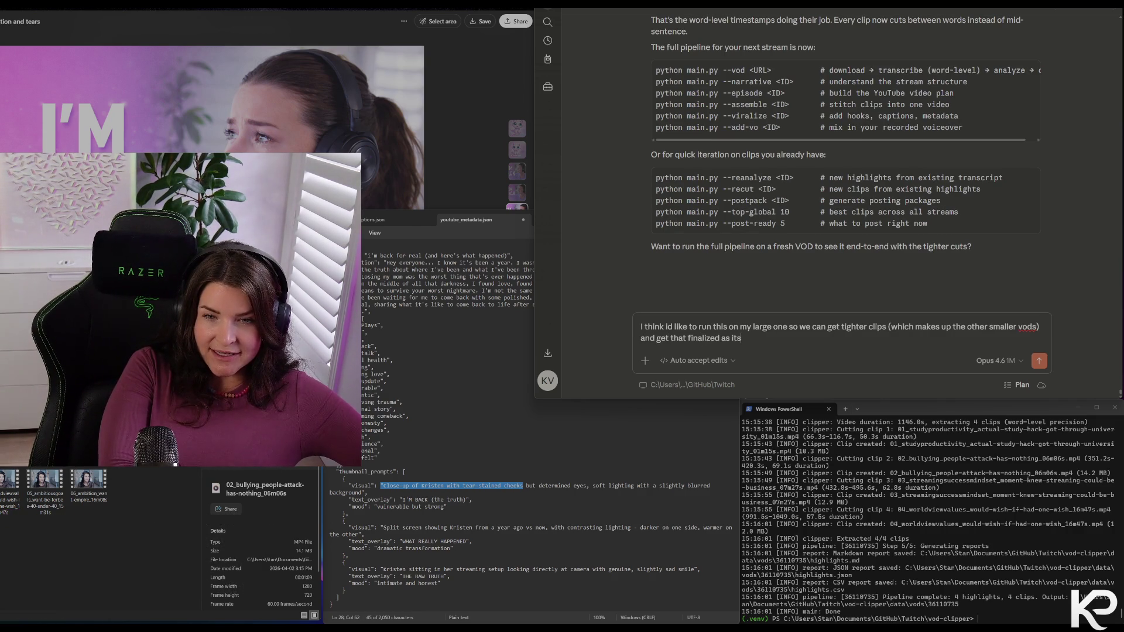
{"action": "type", "text": "my str"}
{"action": "type", "text": "eam from ye"}
{"action": "type", "text": "day and il"}
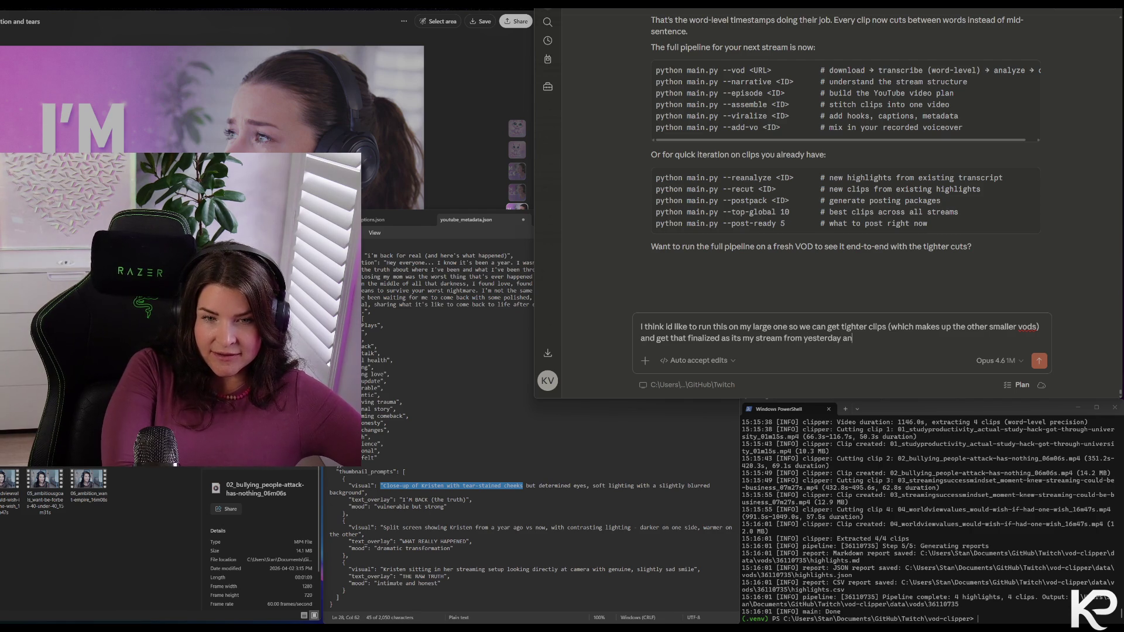
{"action": "type", "text": " like to po"}
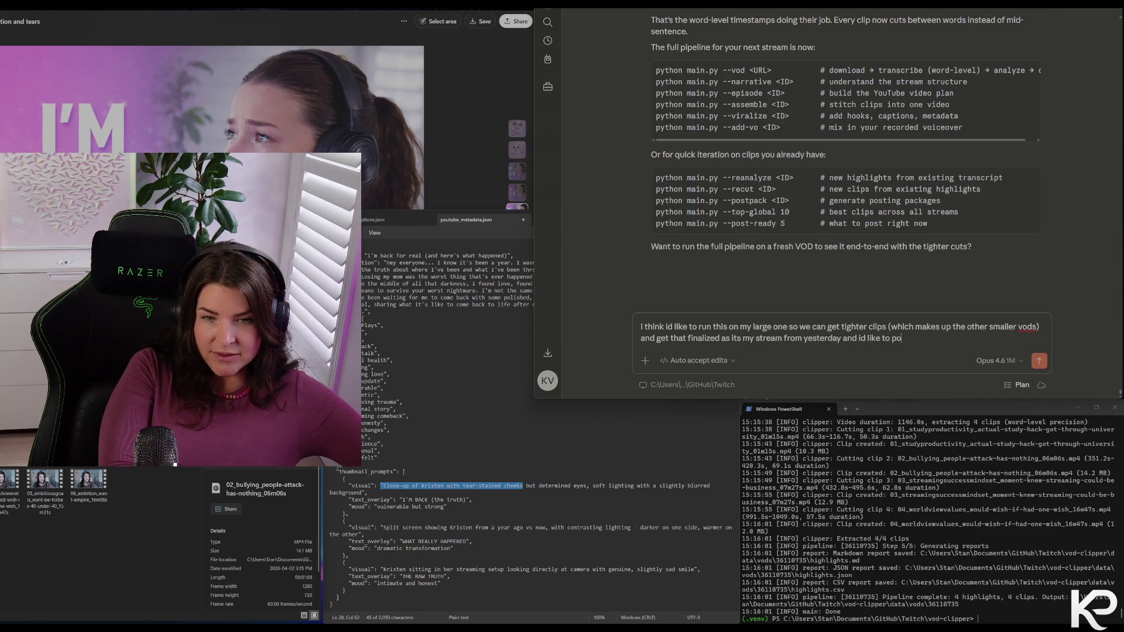
{"action": "type", "text": "ds an"}
{"action": "type", "text": "high"}
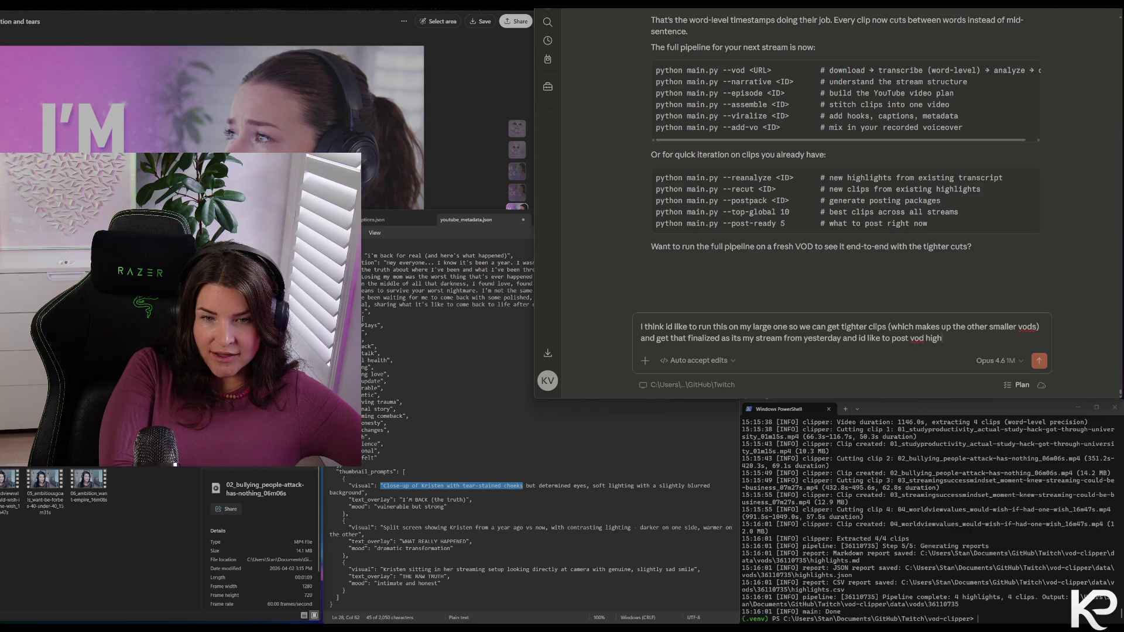
{"action": "type", "text": "lights"}
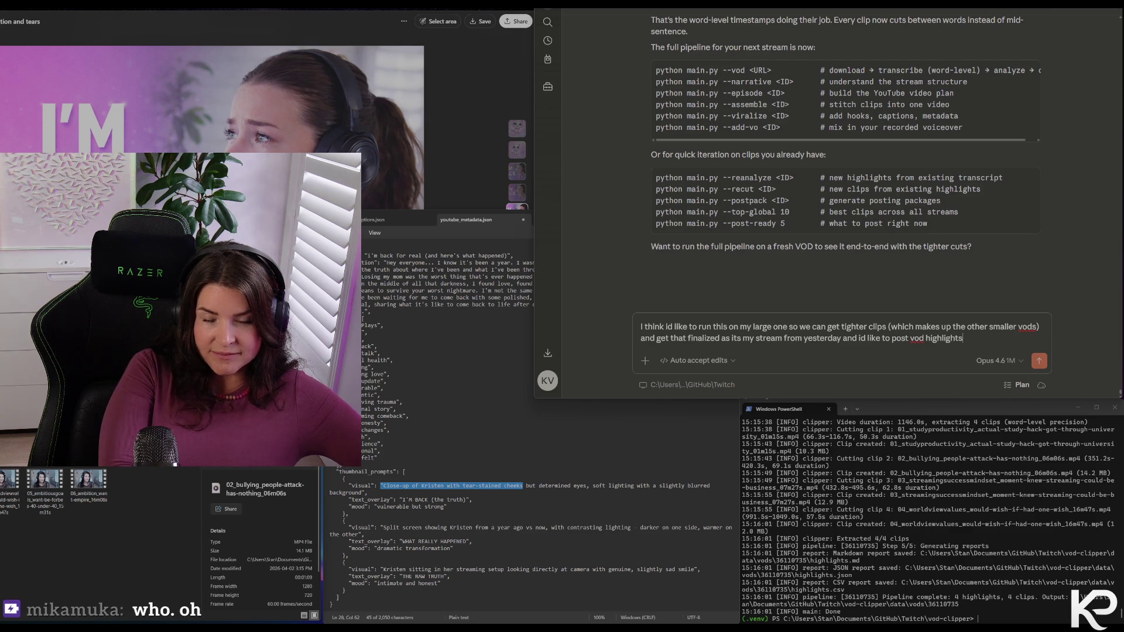
{"action": "type", "text": " clips etc"}
{"action": "key", "text": "Return"}
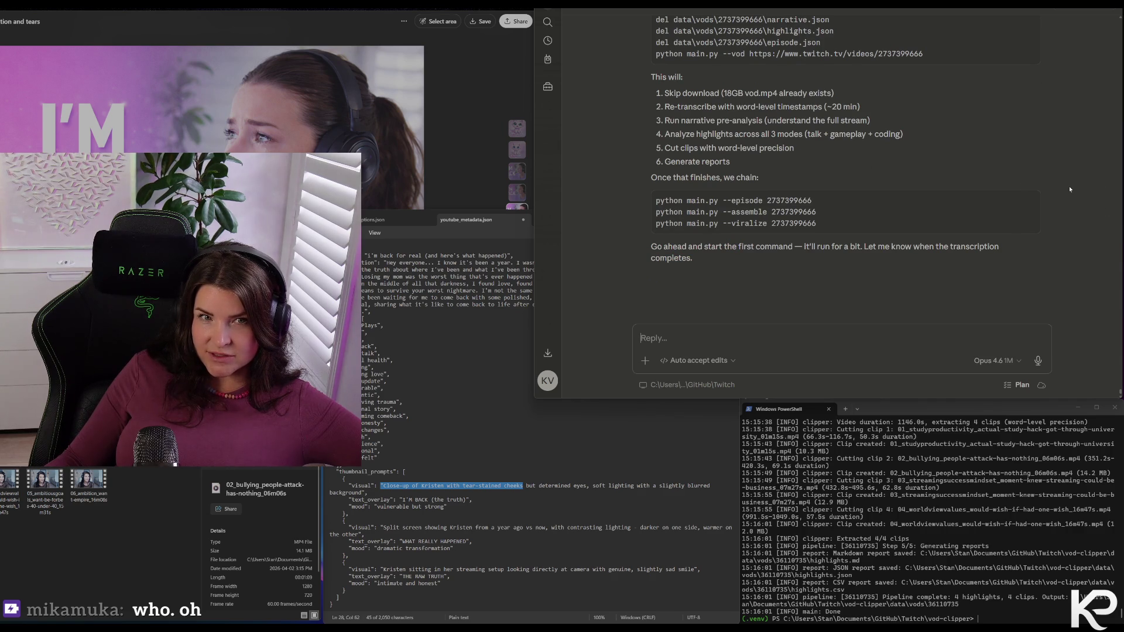
{"action": "scroll", "coordinate": [1071, 189], "scroll_direction": "up", "scroll_amount": 2}
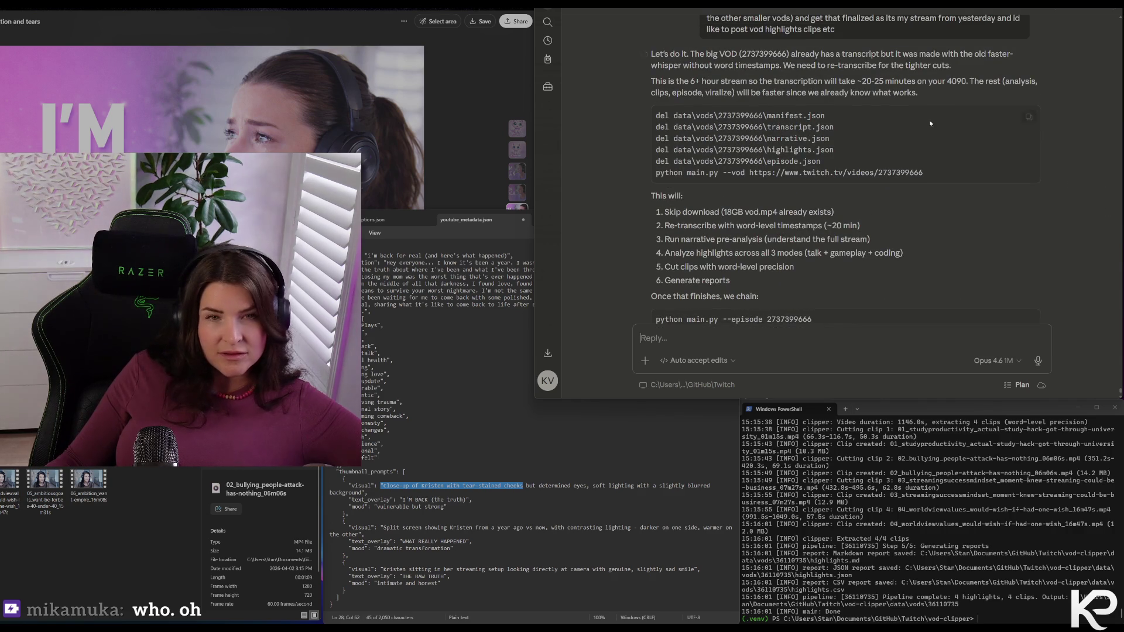
{"action": "left_click_drag", "start_coordinate": [785, 82], "coordinate": [974, 105]}
{"action": "left_click", "coordinate": [943, 94]}
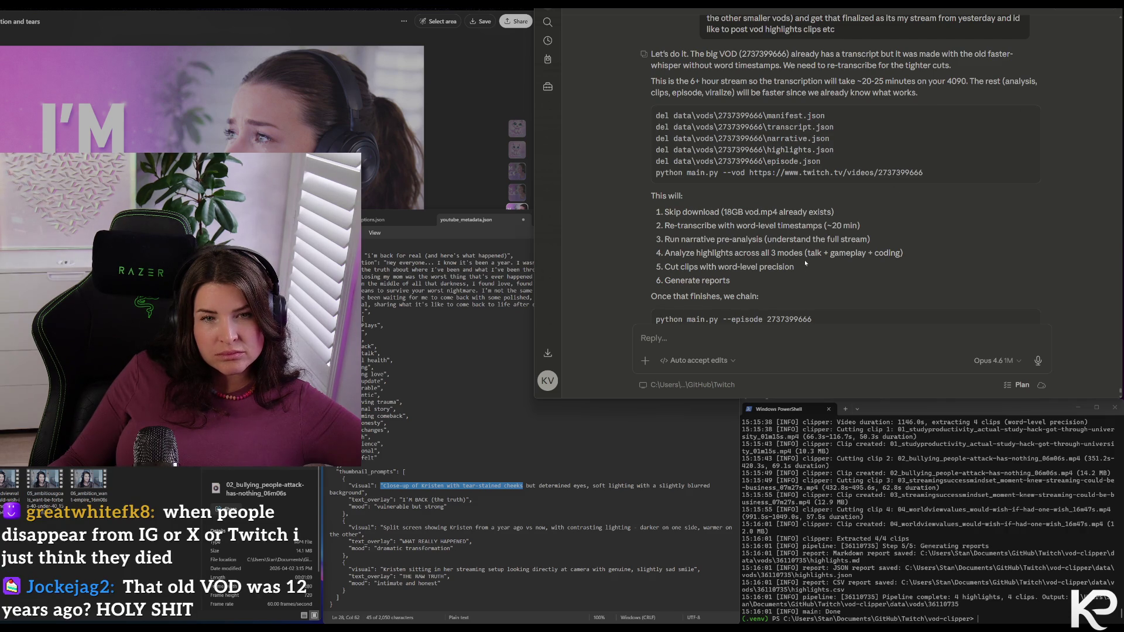
{"action": "left_click_drag", "start_coordinate": [665, 226], "coordinate": [839, 239]}
{"action": "left_click", "coordinate": [825, 283]}
{"action": "scroll", "coordinate": [825, 287], "scroll_direction": "down", "scroll_amount": 2}
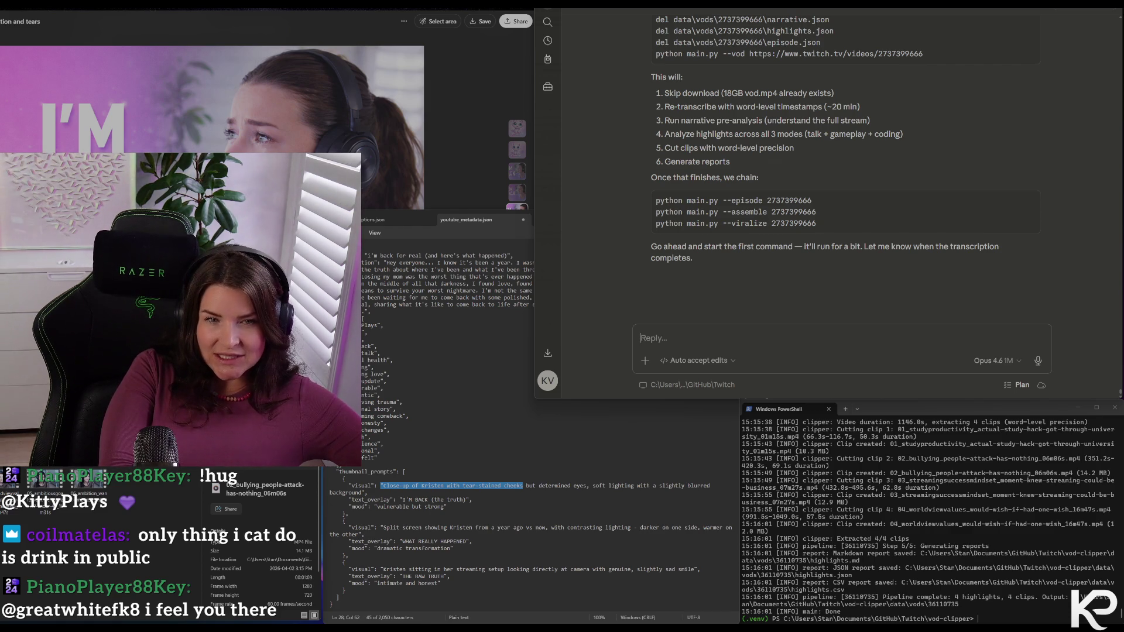
Ask Claude whether to drop filler within the edited video's clips via CapCut or a custom tool.
{"action": "type", "text": "ok ok ok but what about this video we edited its so close to being good, a"}
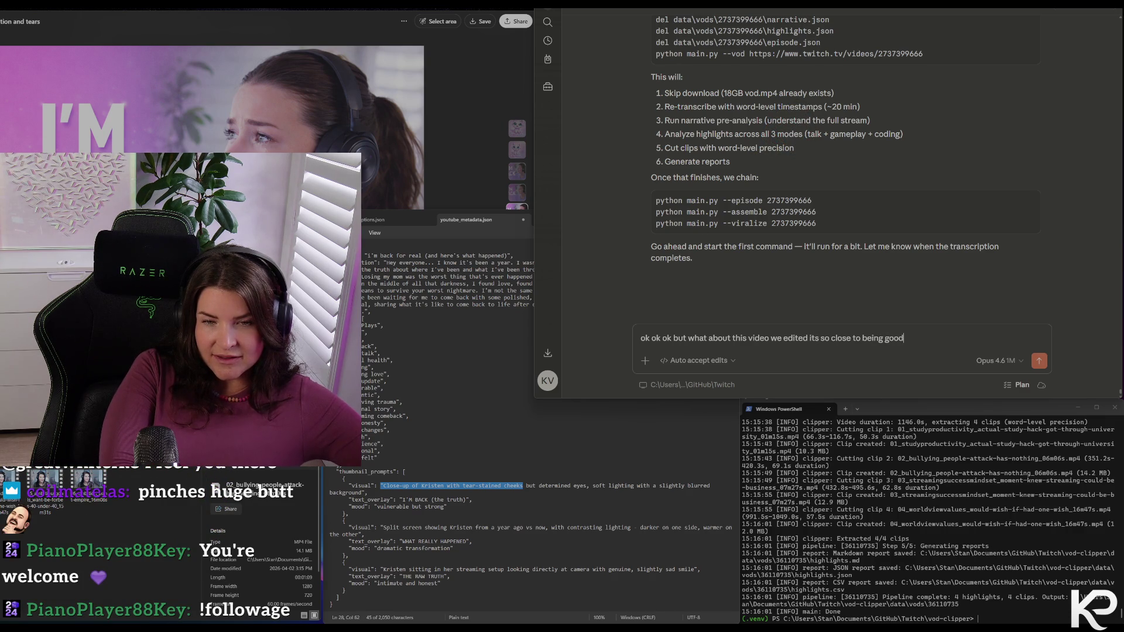
{"action": "type", "text": "lso hat ab"}
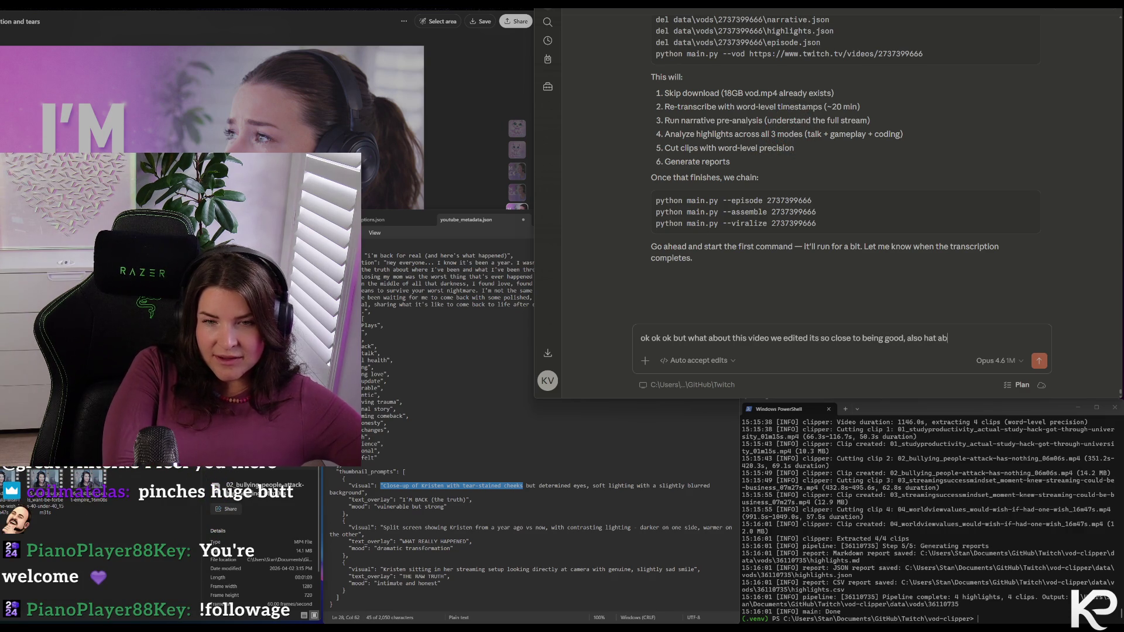
{"action": "key", "text": "BackSpace"}
{"action": "key", "text": "BackSpace"}
{"action": "key", "text": "BackSpace"}
{"action": "type", "text": "what about t"}
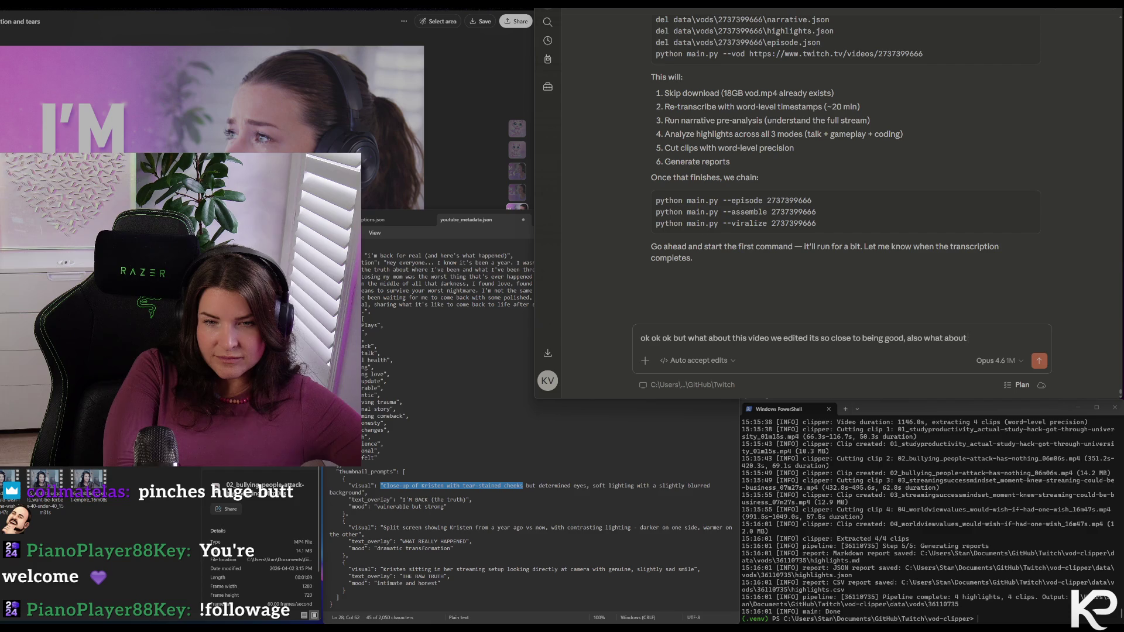
{"action": "key", "text": "BackSpace"}
{"action": "type", "text": "dropping the fi"}
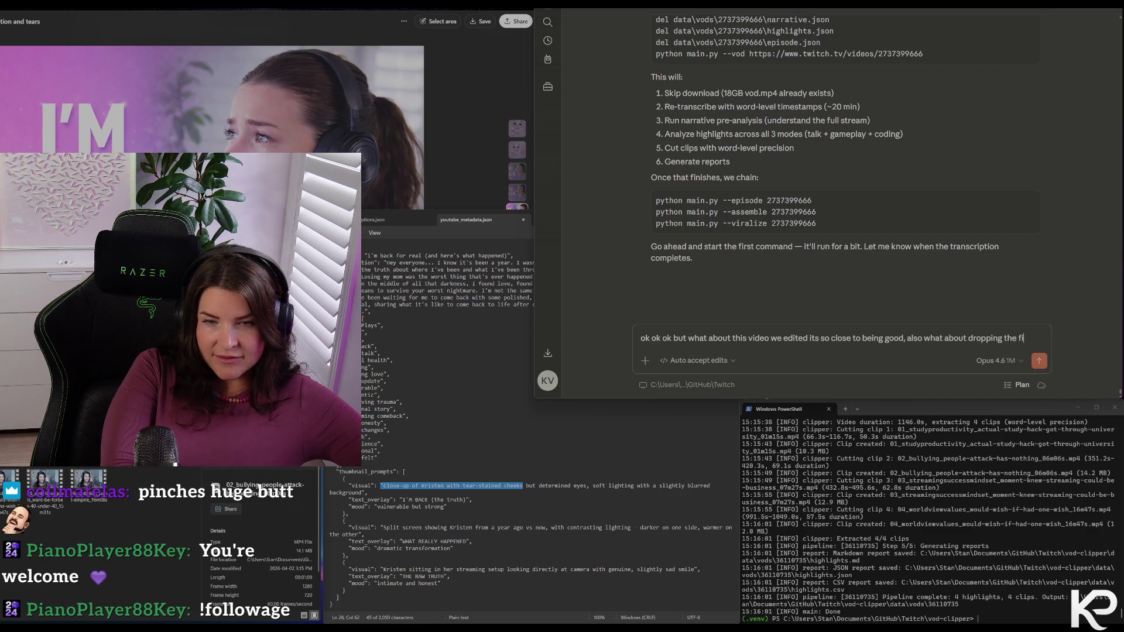
{"action": "type", "text": "ller within th"}
{"action": "type", "text": "e clip"}
{"action": "type", "text": "? should I r"}
{"action": "type", "text": "un through capcu"}
{"action": "type", "text": "t or we can bui"}
{"action": "type", "text": "ld"}
{"action": "key", "text": "Return"}
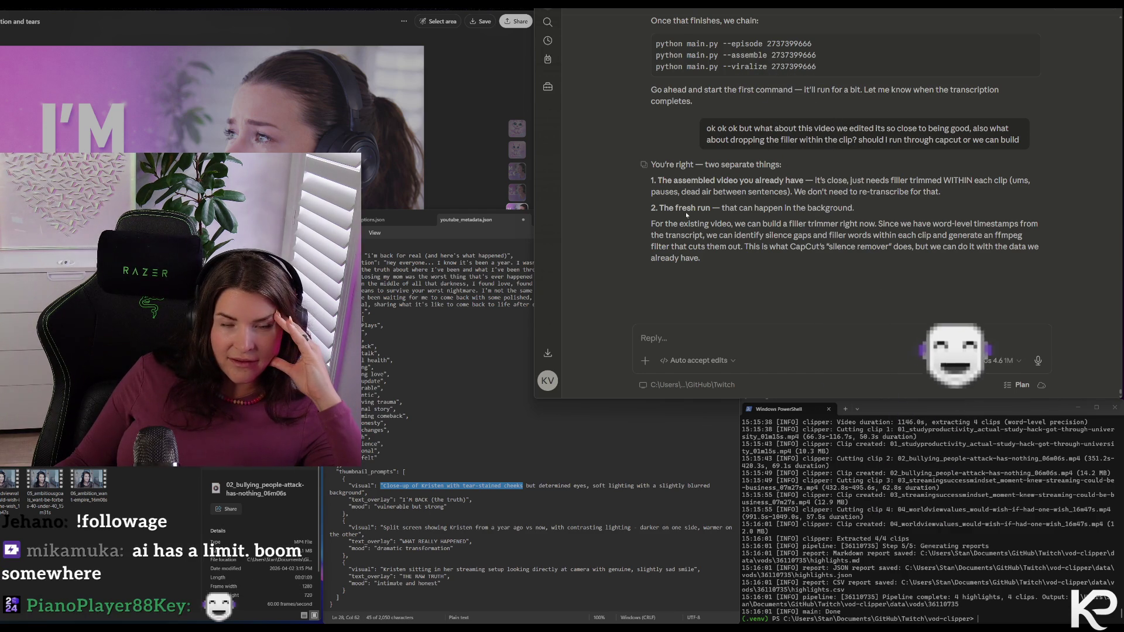
Highlight Claude's points about the fresh run and the trimmer for the existing video.
{"action": "left_click_drag", "start_coordinate": [651, 208], "coordinate": [882, 217]}
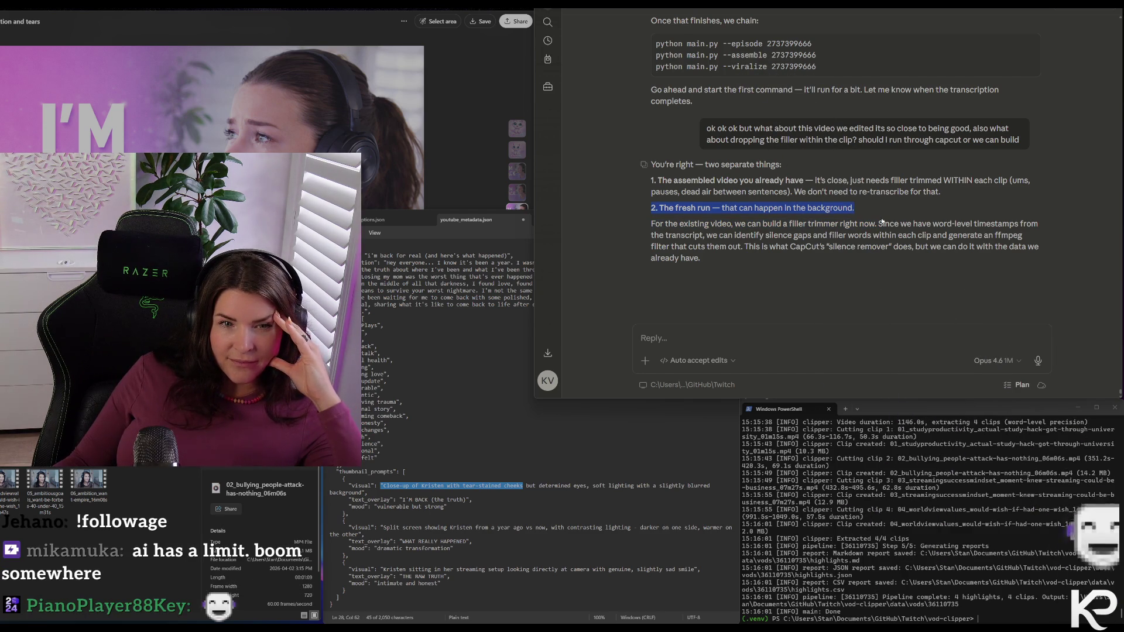
{"action": "left_click_drag", "start_coordinate": [722, 224], "coordinate": [760, 224]}
{"action": "left_click_drag", "start_coordinate": [651, 224], "coordinate": [898, 251]}
{"action": "left_click", "coordinate": [904, 275]}
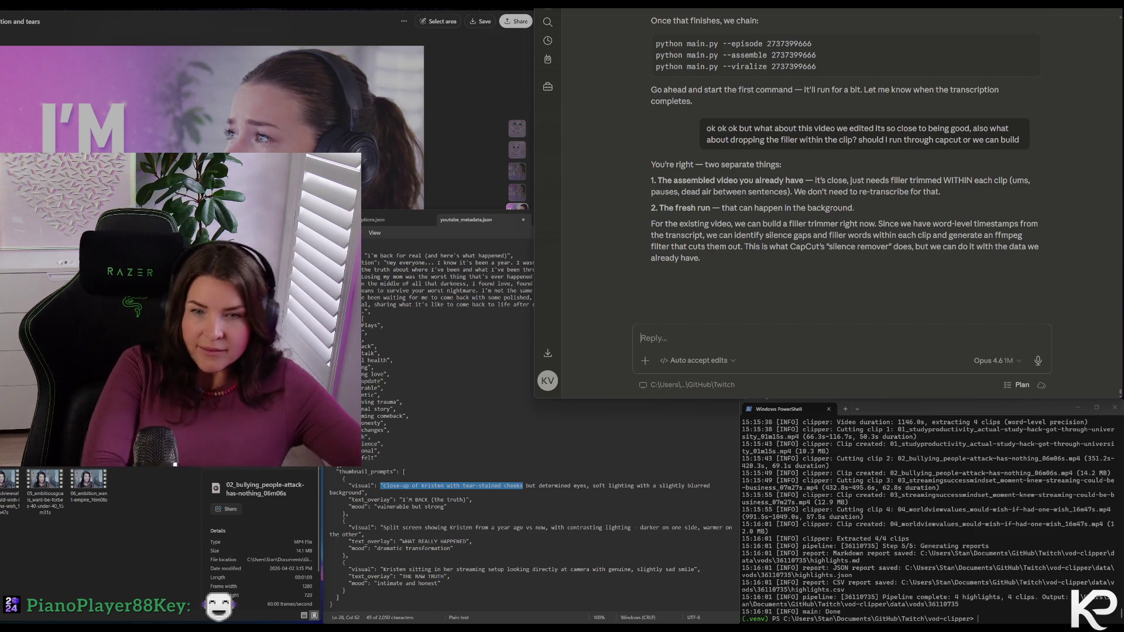
Send 'great lets do it' and scroll back up to the del commands.
{"action": "type", "text": "great lets do it"}
{"action": "key", "text": "Return"}
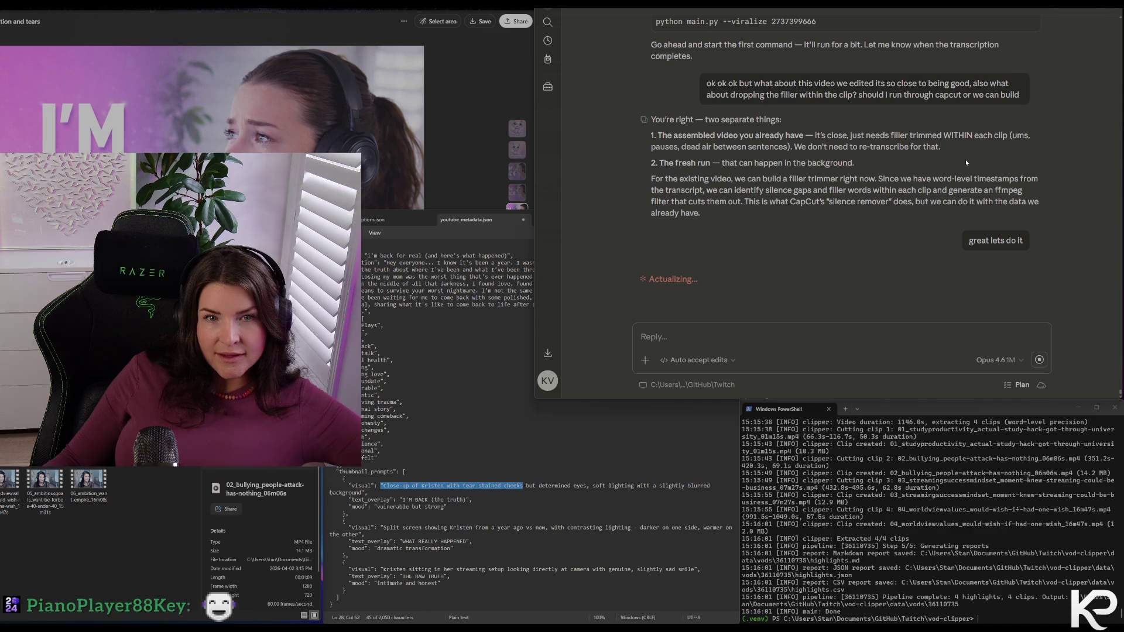
{"action": "scroll", "coordinate": [968, 164], "scroll_direction": "up", "scroll_amount": 3}
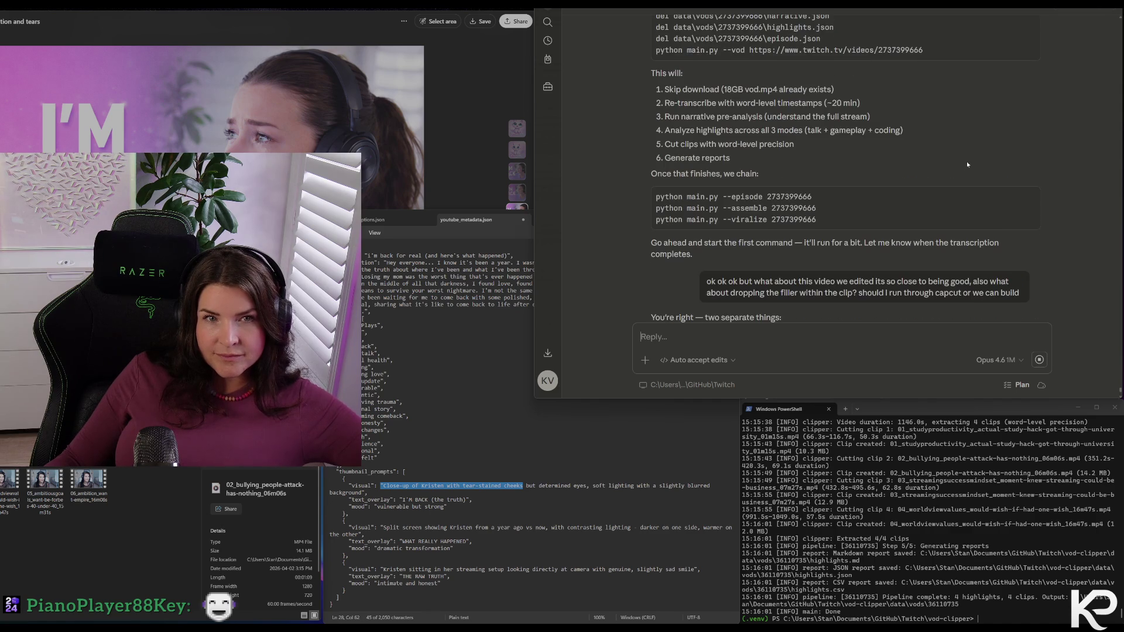
{"action": "scroll", "coordinate": [968, 165], "scroll_direction": "up", "scroll_amount": 2}
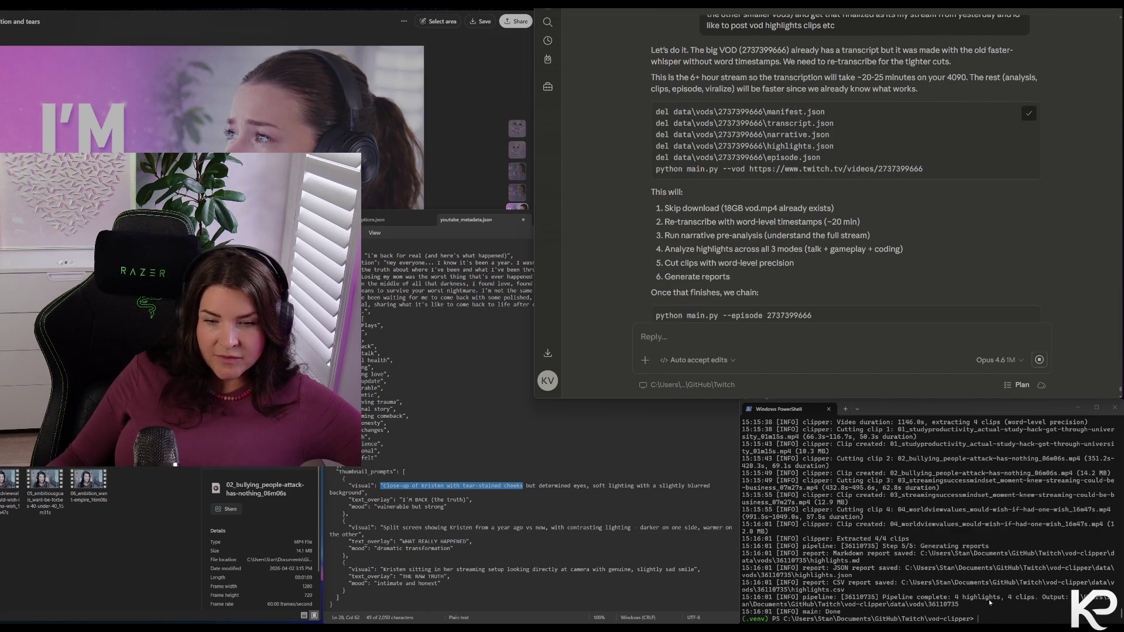
Paste the del and python main.py --vod commands into PowerShell to start re-transcribing the VOD.
{"action": "right_click", "coordinate": [993, 601]}
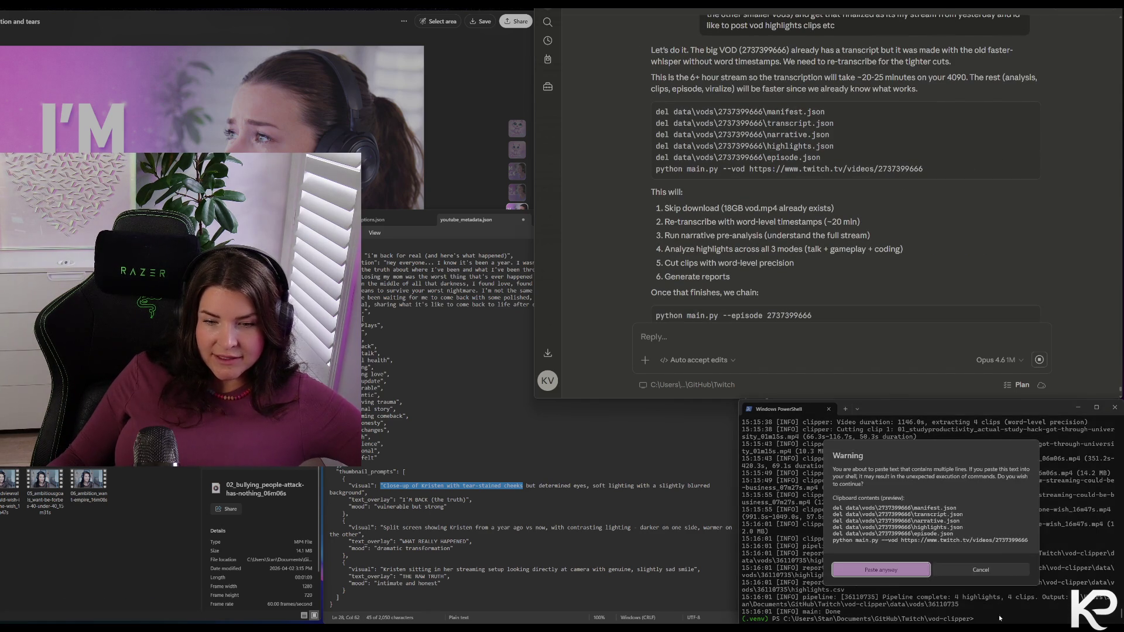
{"action": "key", "text": "Return"}
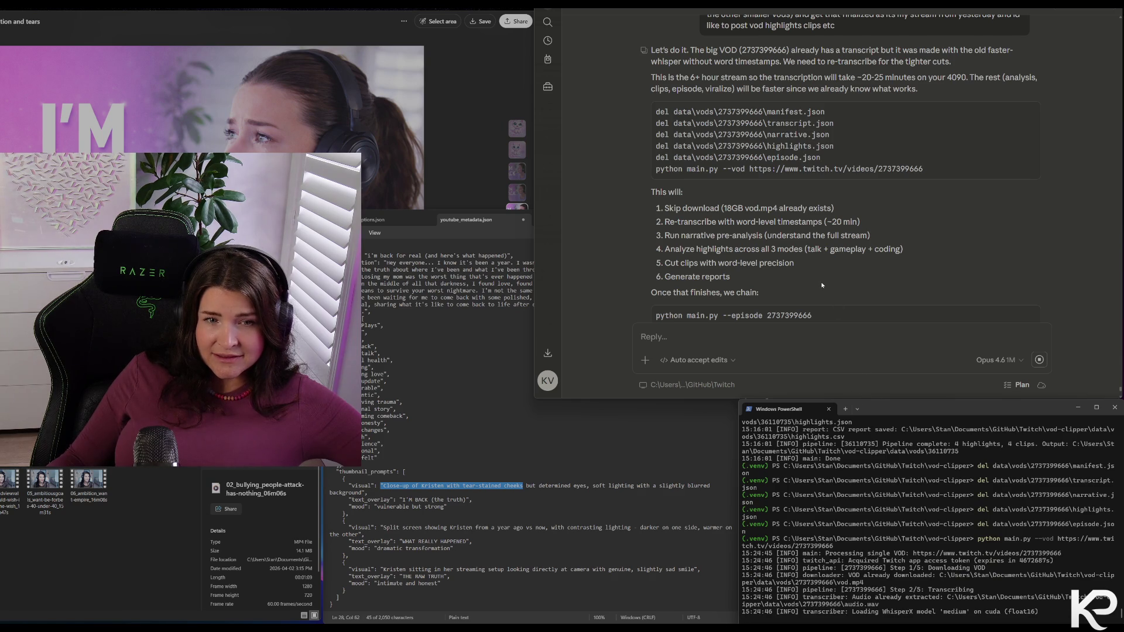
{"action": "scroll", "coordinate": [820, 283], "scroll_direction": "down", "scroll_amount": 3}
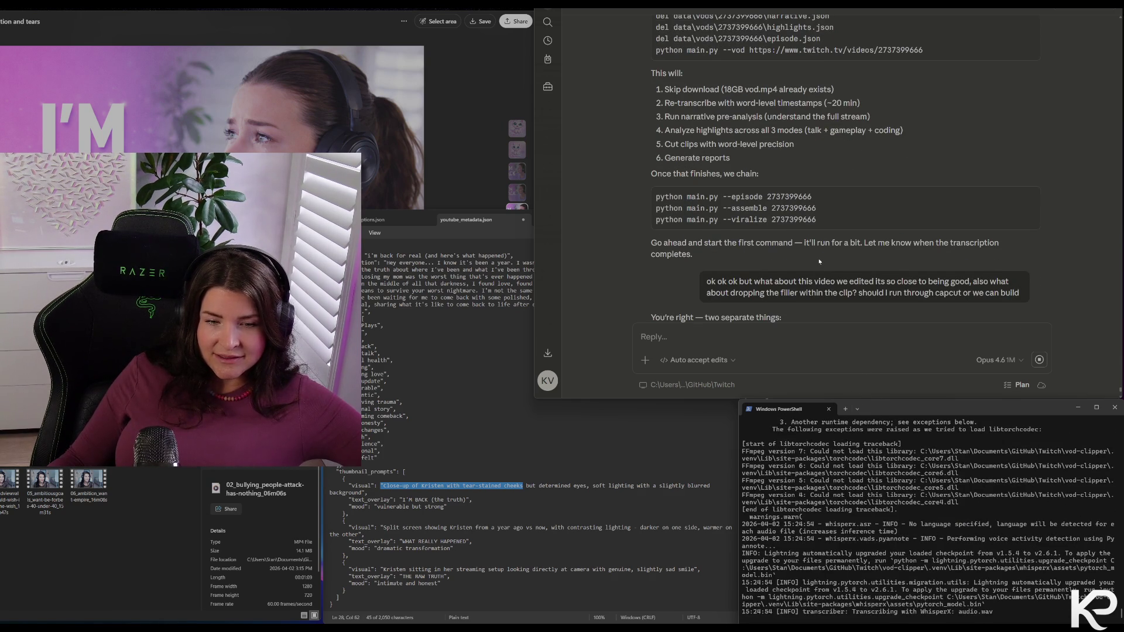
{"action": "left_click", "coordinate": [370, 436]}
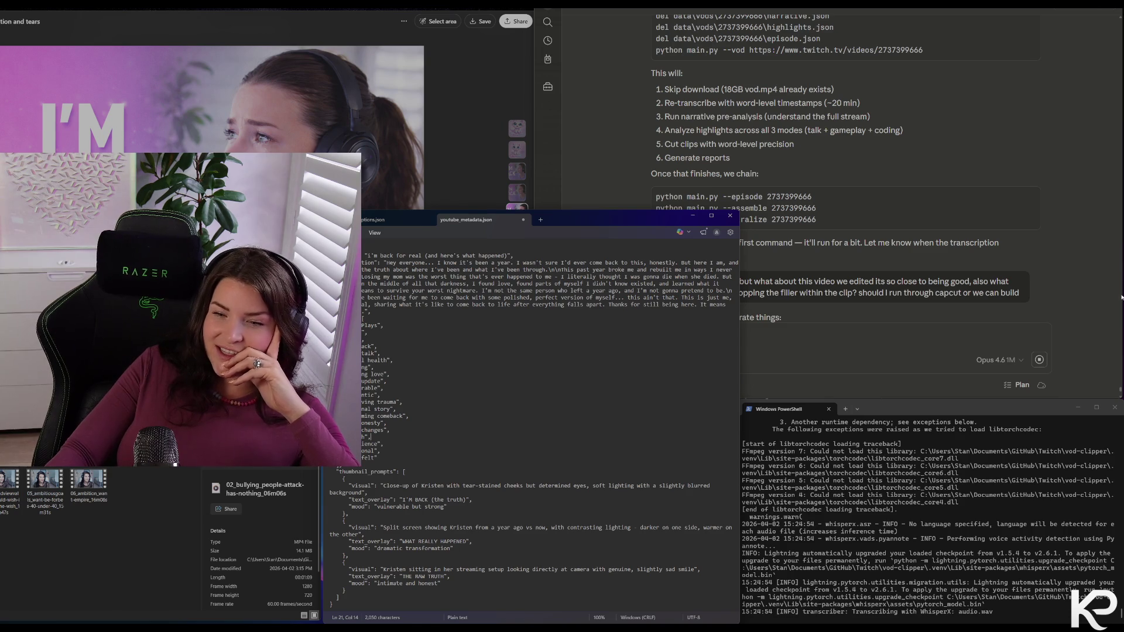
{"action": "left_click", "coordinate": [847, 322]}
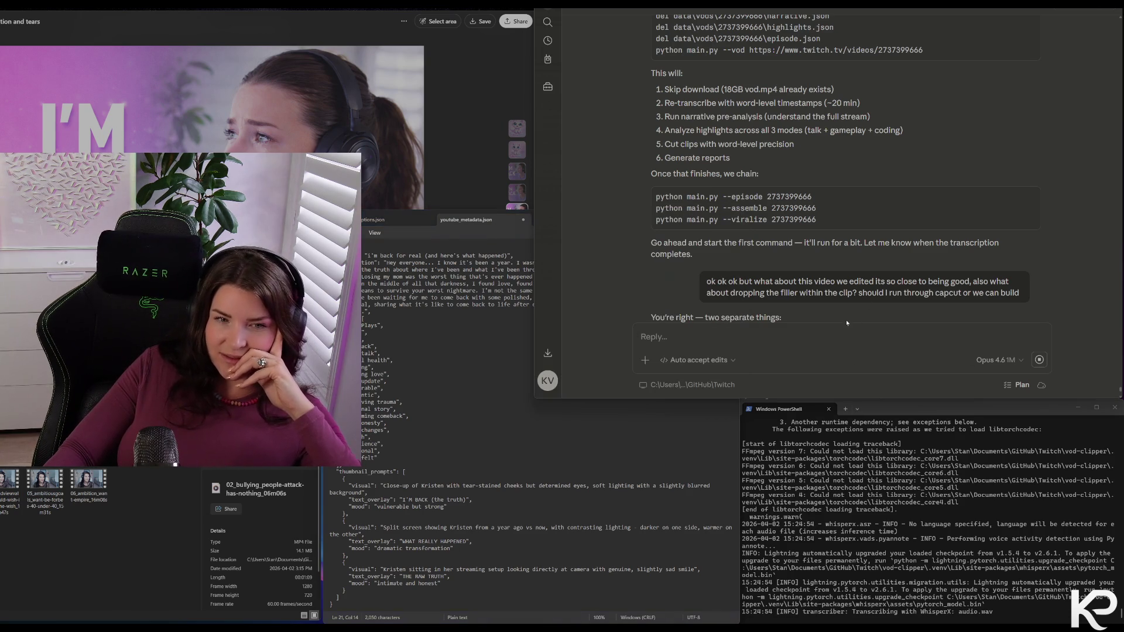
{"action": "scroll", "coordinate": [632, 264], "scroll_direction": "down", "scroll_amount": 5}
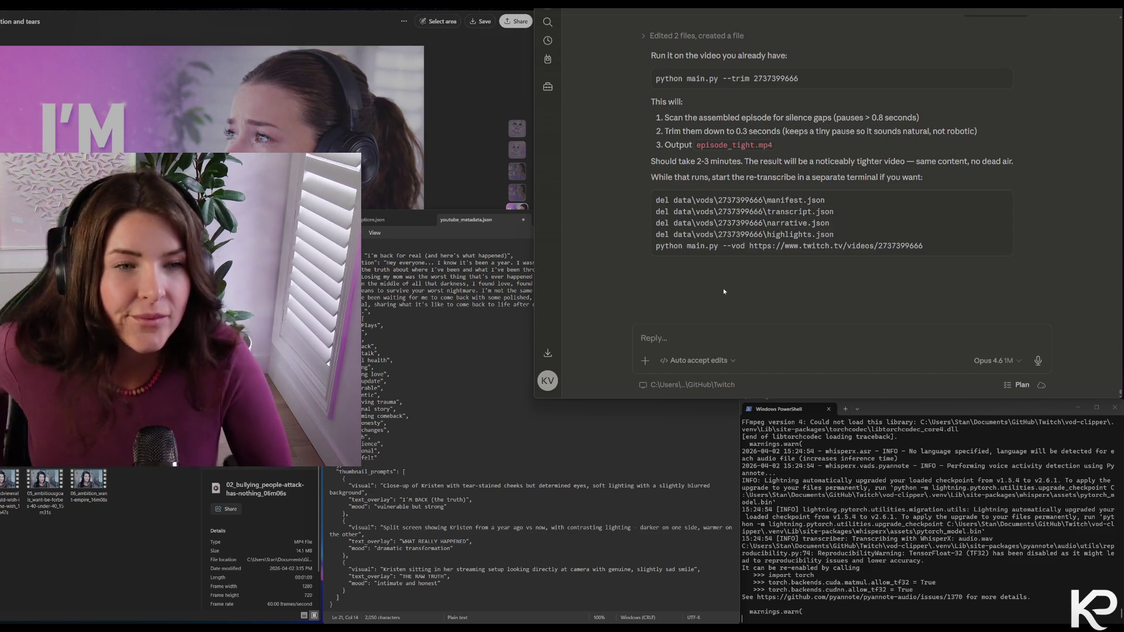
Open a second PowerShell tab and cd into the vod-clipper project folder.
{"action": "left_click", "coordinate": [843, 409]}
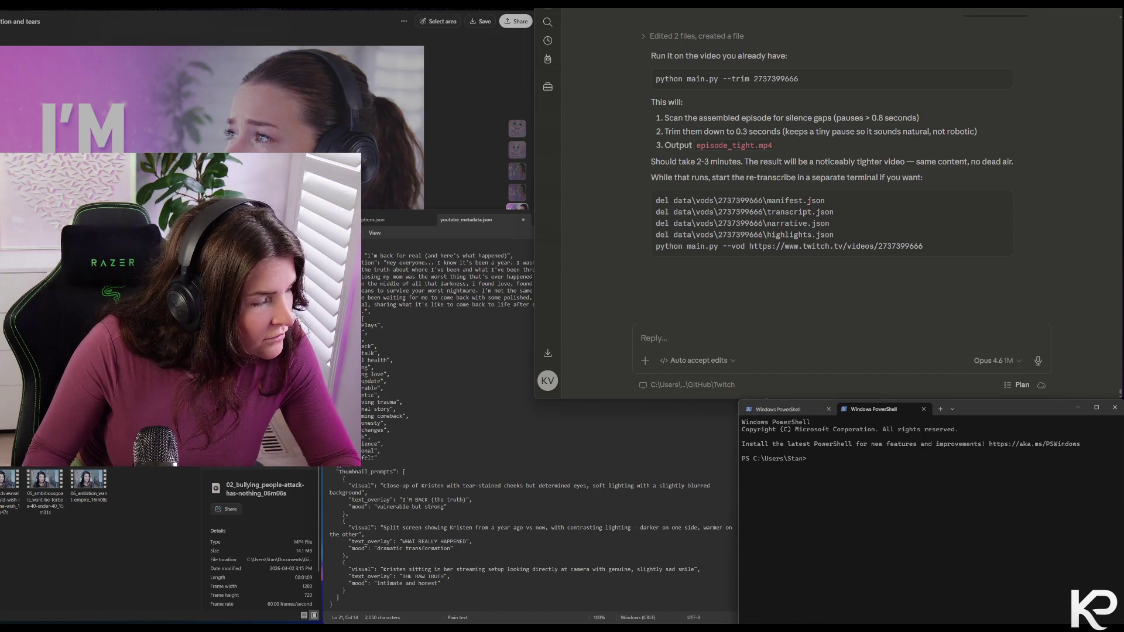
{"action": "key", "text": "alt+Up"}
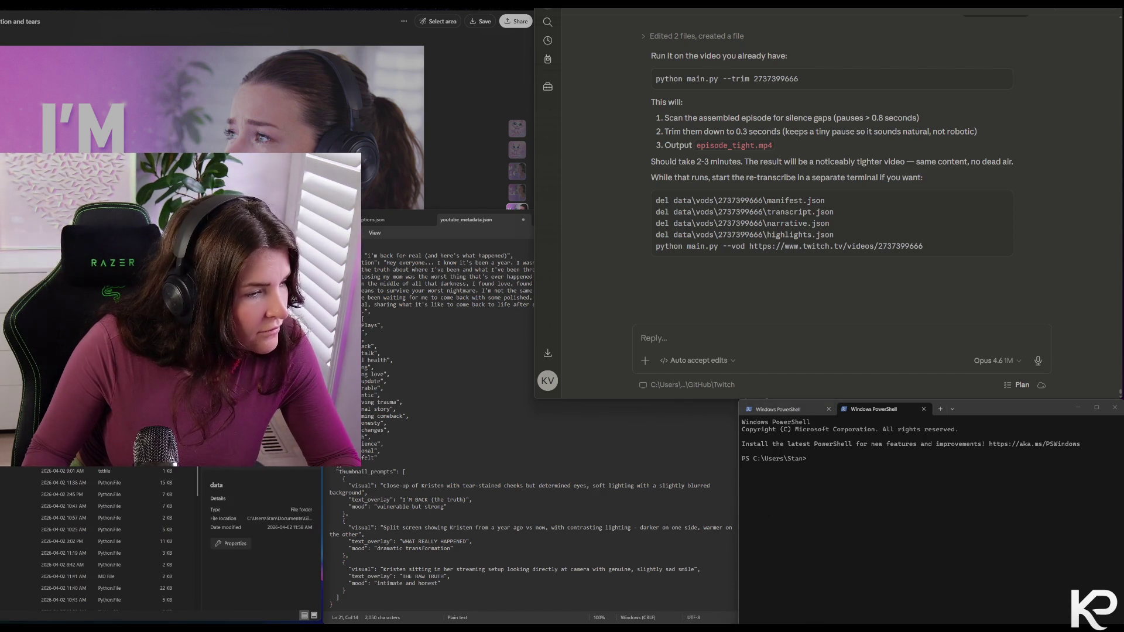
{"action": "left_click", "coordinate": [873, 490]}
{"action": "type", "text": "cd"}
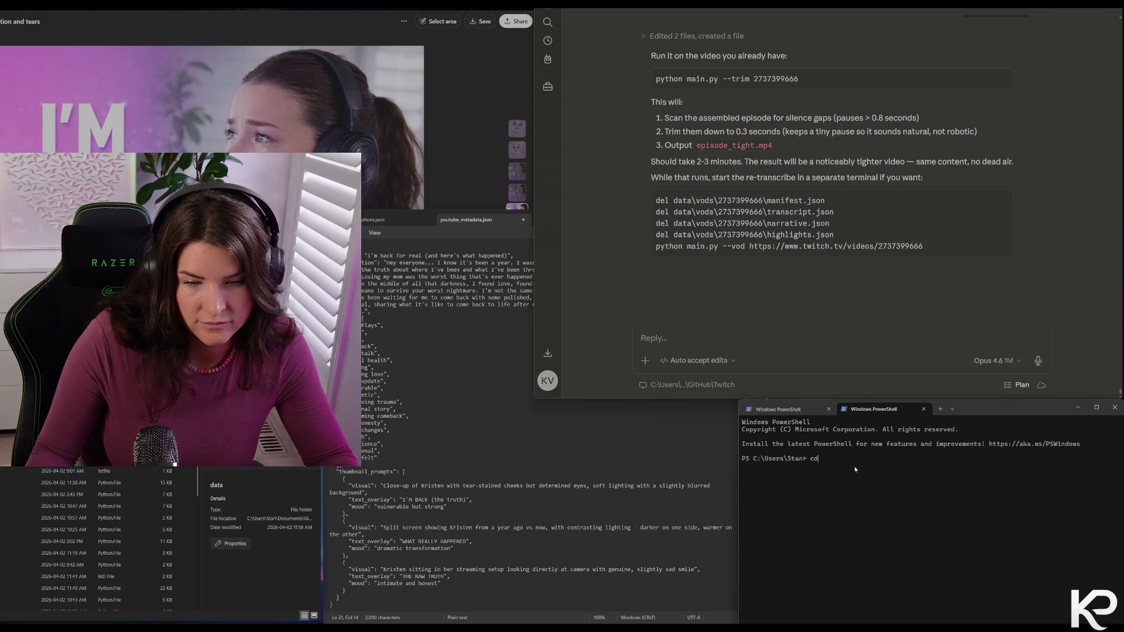
{"action": "type", "text": "C:\\Users\\Stan\\Documents\\GitHub\\Twitch\\vod-clipper"}
{"action": "key", "text": "Return"}
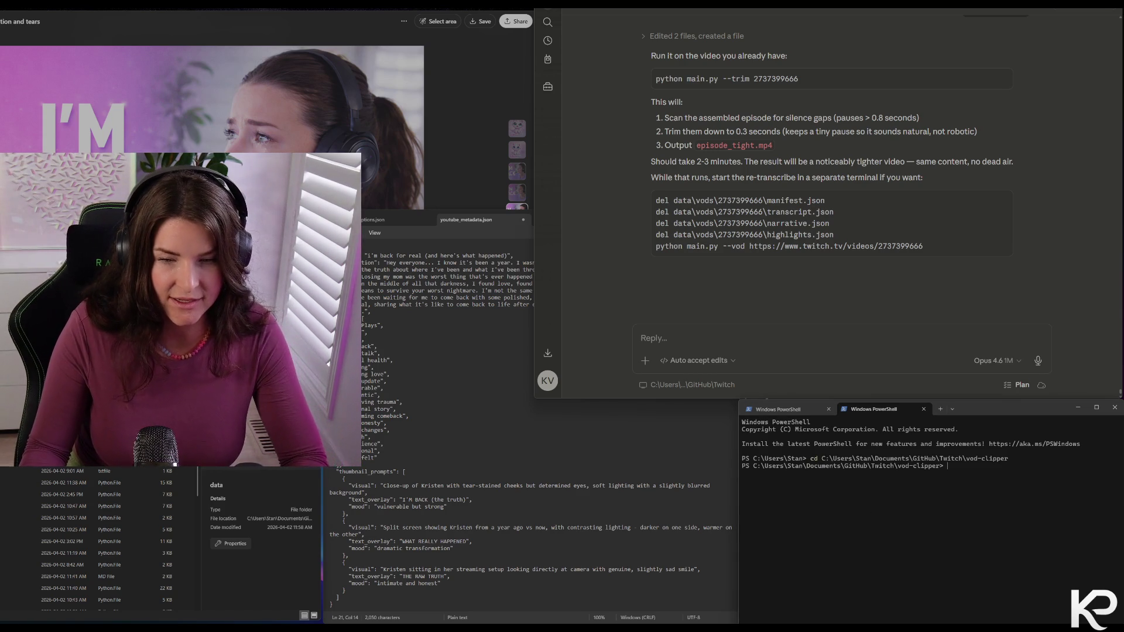
Activate the project's virtual environment with .venv\Scripts\activate in the new tab.
{"action": "key", "text": "ctrl+shift+Tab"}
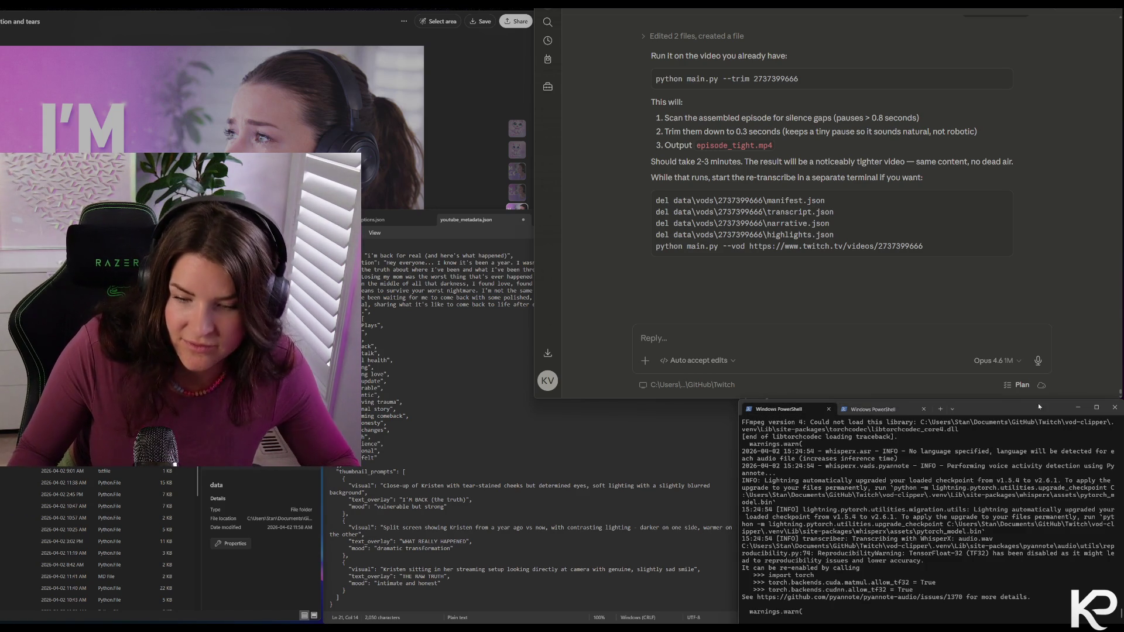
{"action": "key", "text": "ctrl+Tab"}
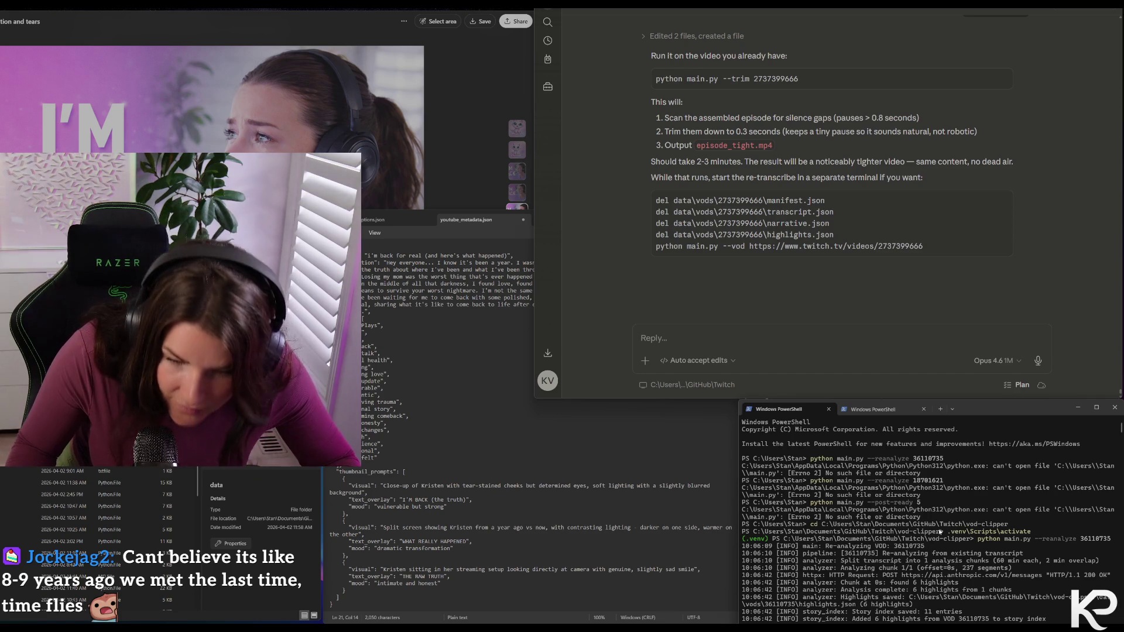
{"action": "left_click_drag", "start_coordinate": [947, 531], "coordinate": [977, 534]}
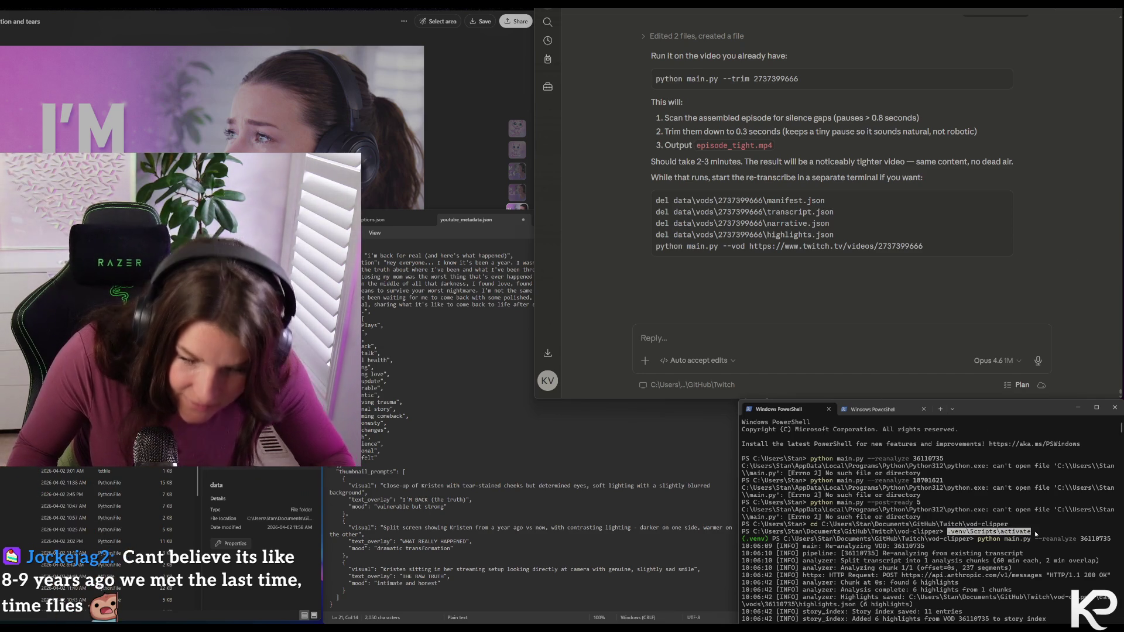
{"action": "left_click", "coordinate": [875, 409]}
{"action": "type", "text": ".venv\\Scripts\\activate"}
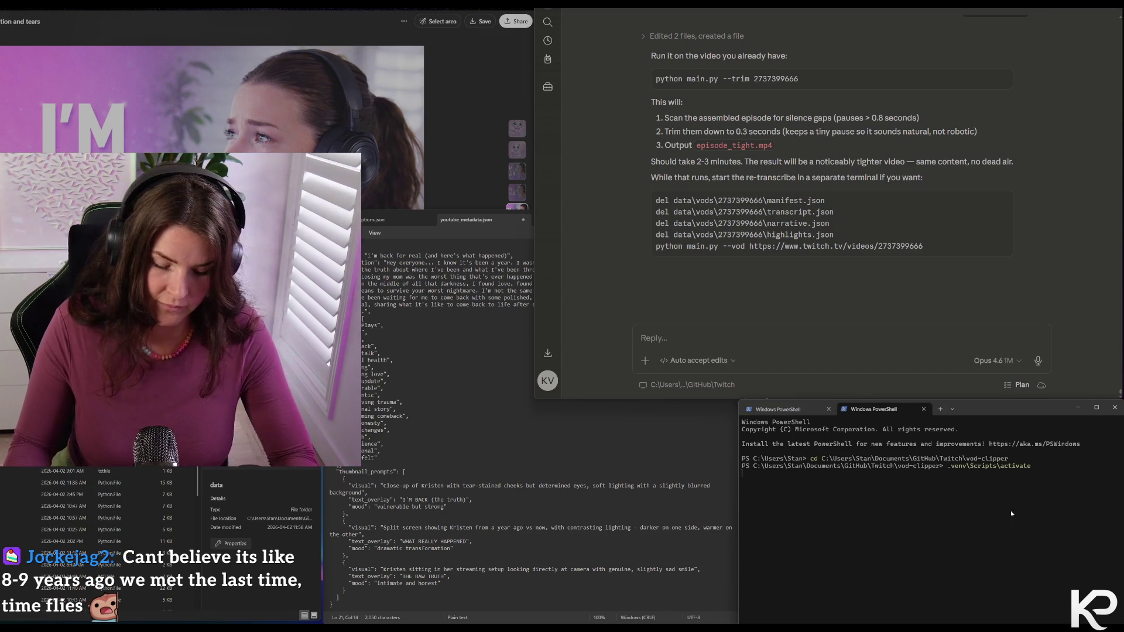
{"action": "key", "text": "Return"}
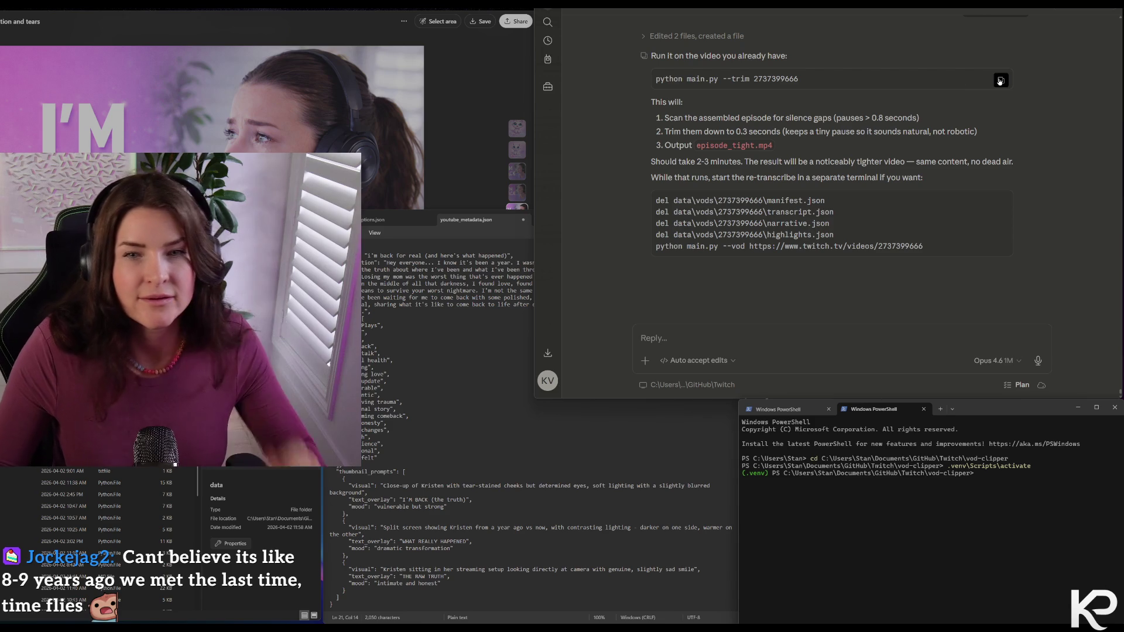
{"action": "left_click", "coordinate": [1000, 81]}
{"action": "left_click", "coordinate": [913, 527]}
{"action": "key", "text": "ctrl+v"}
{"action": "key", "text": "Return"}
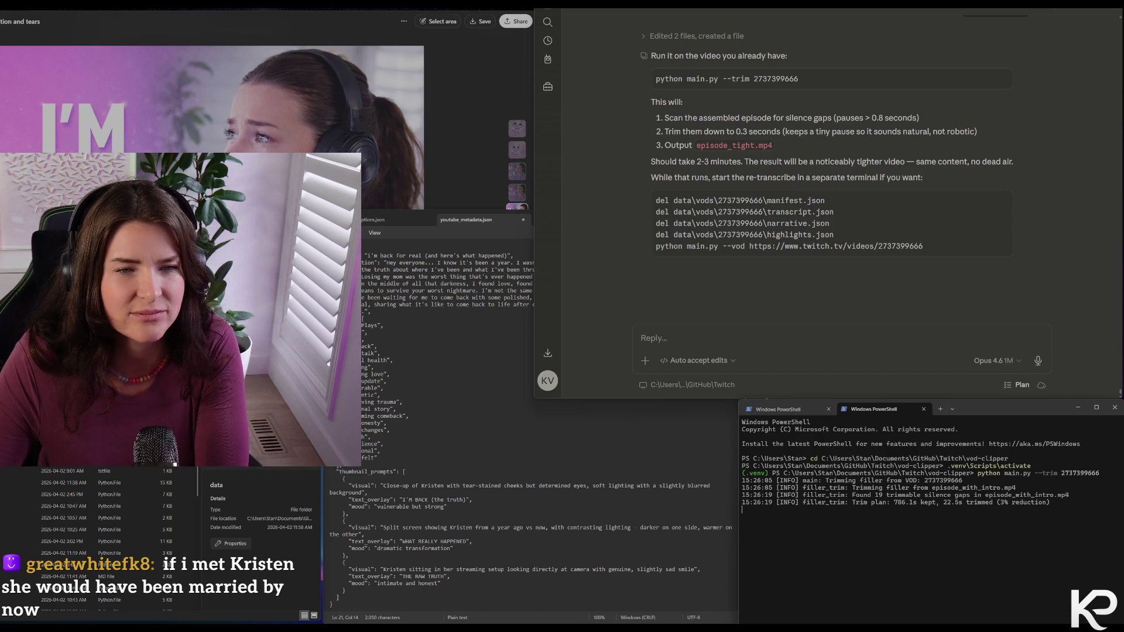
{"action": "left_click", "coordinate": [646, 148]}
{"action": "left_click_drag", "start_coordinate": [646, 148], "coordinate": [773, 147]}
{"action": "left_click_drag", "start_coordinate": [679, 161], "coordinate": [942, 161]}
{"action": "left_click", "coordinate": [941, 162]}
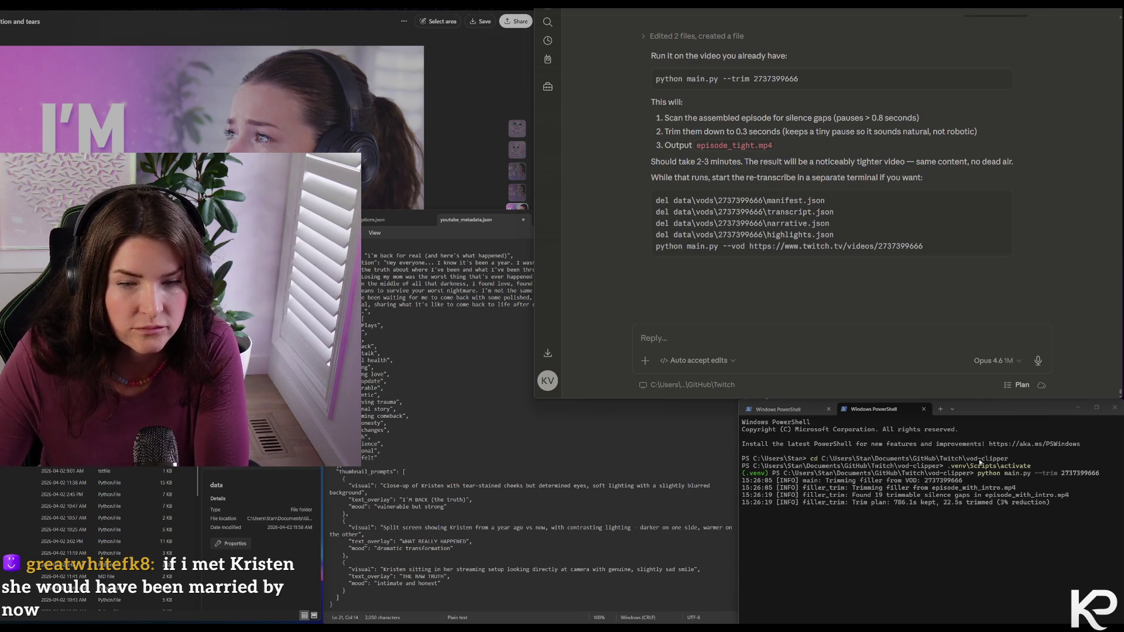
{"action": "left_click", "coordinate": [878, 412]}
{"action": "left_click", "coordinate": [775, 405]}
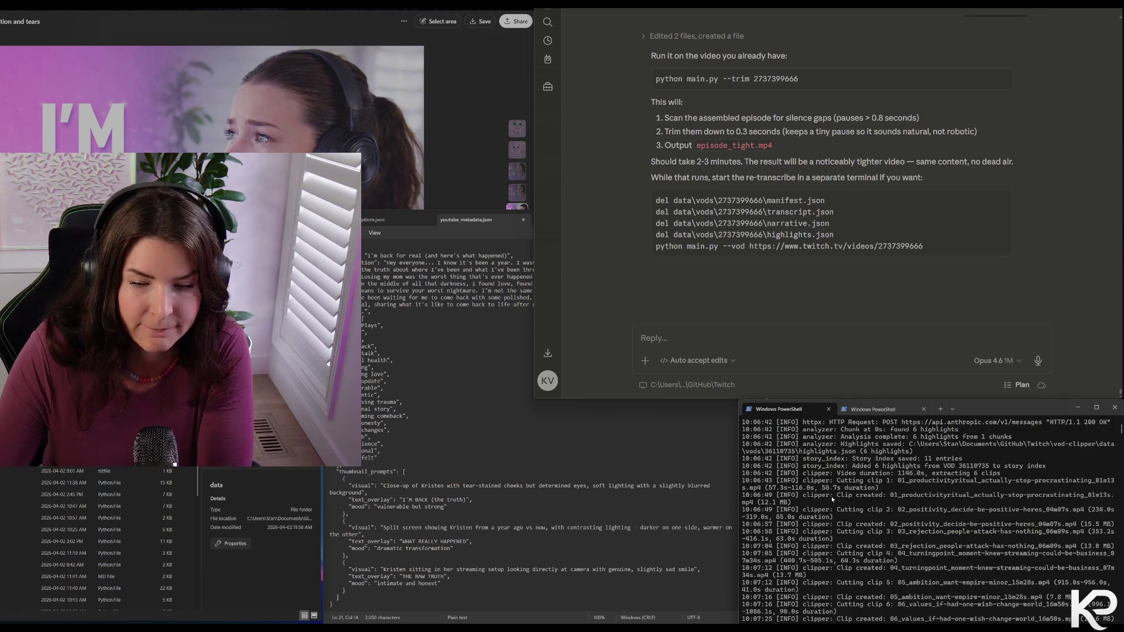
{"action": "left_click_drag", "start_coordinate": [1121, 433], "coordinate": [1121, 618]}
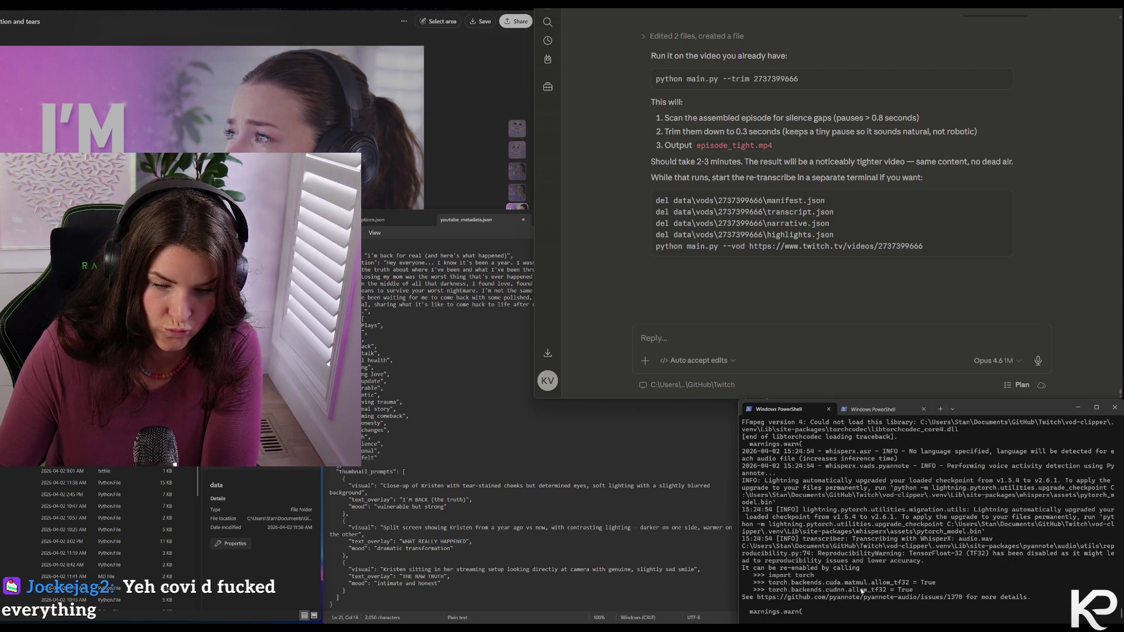
{"action": "left_click", "coordinate": [872, 410]}
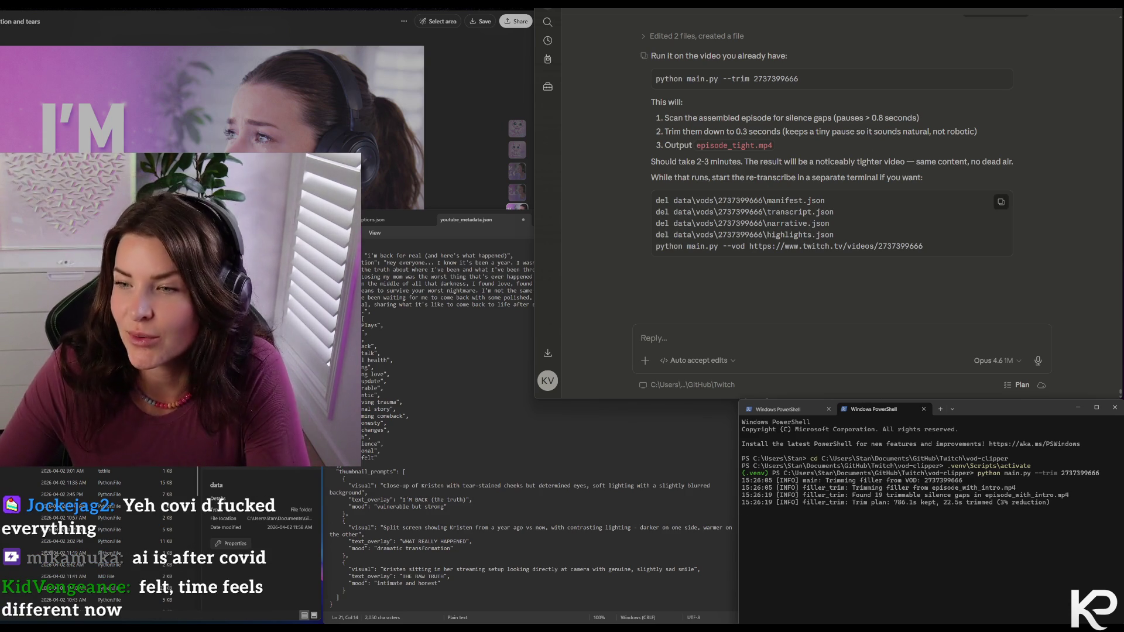
{"action": "left_click", "coordinate": [655, 338]}
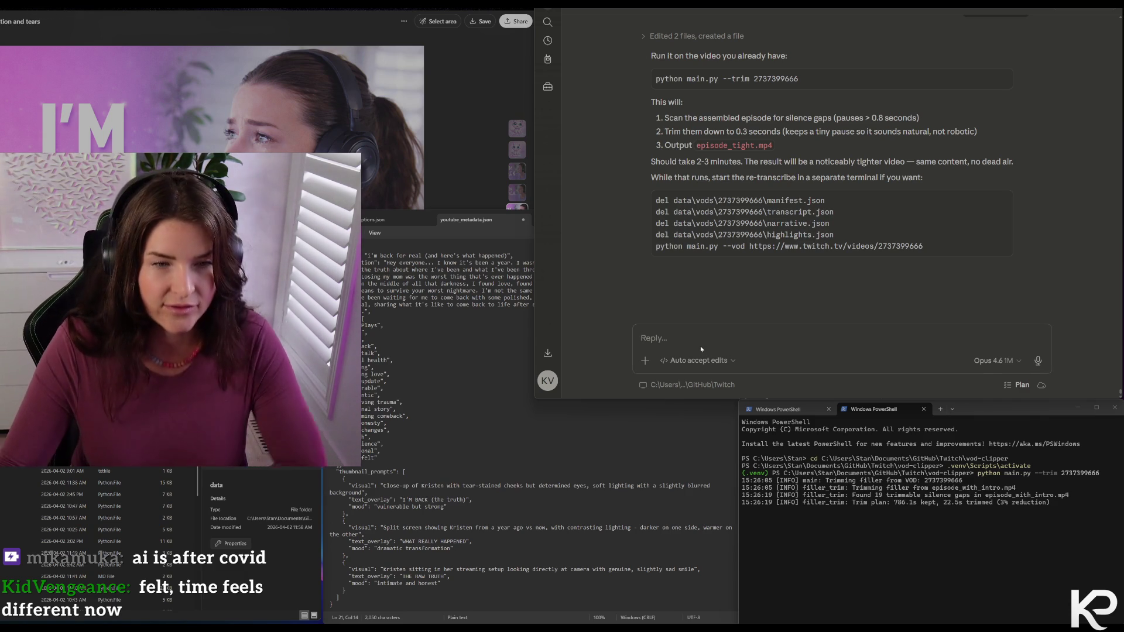
{"action": "type", "text": "what about claude mcp on "}
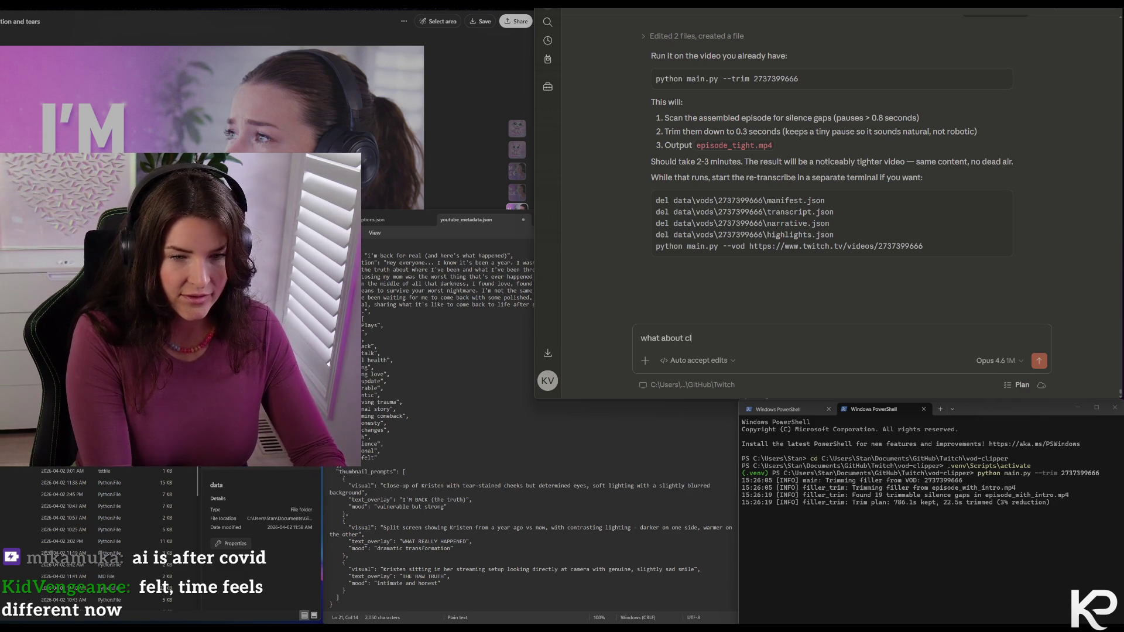
{"action": "type", "text": "cap cut or something"}
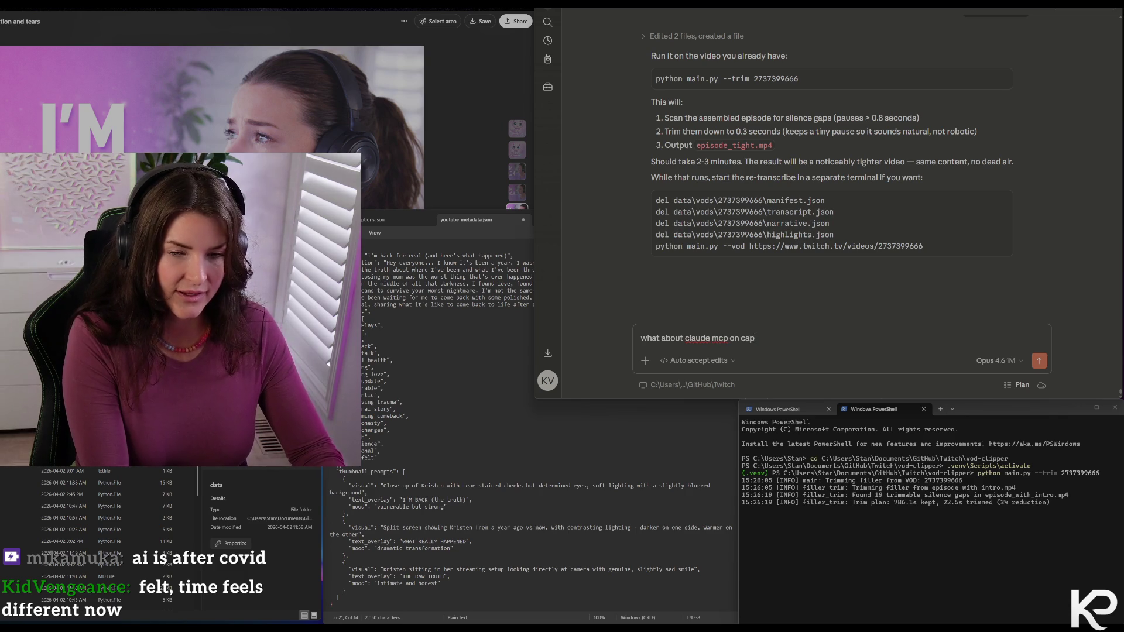
{"action": "type", "text": " in browser"}
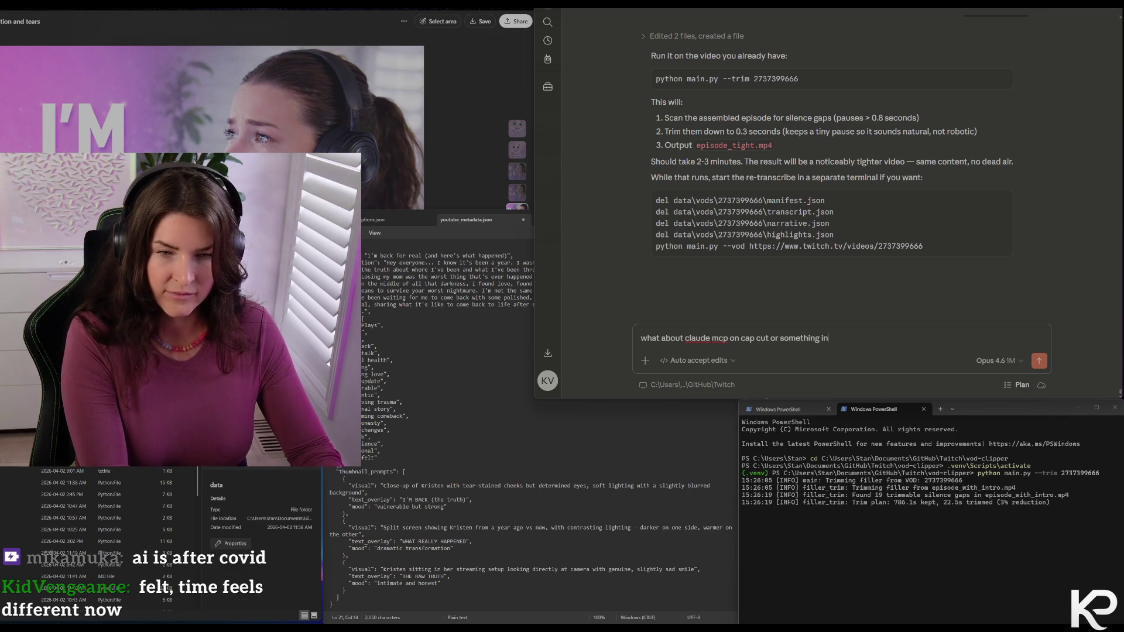
{"action": "type", "text": "?"}
Send the CapCut/browser MCP question and always allow MCP registry searches for the project.
{"action": "key", "text": "Return"}
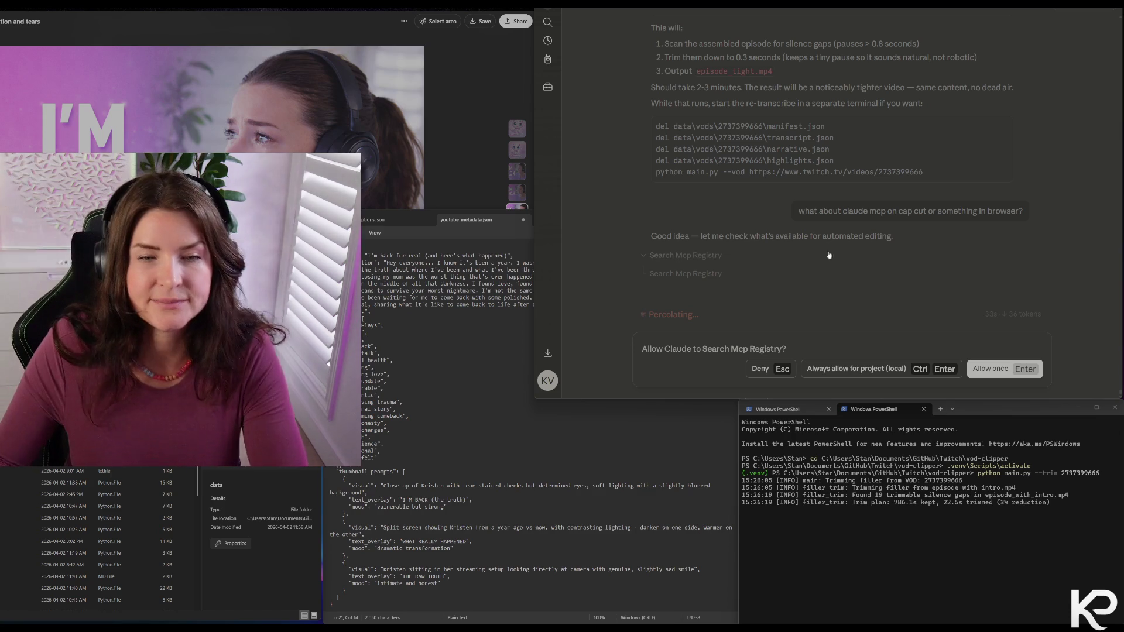
{"action": "left_click", "coordinate": [871, 376]}
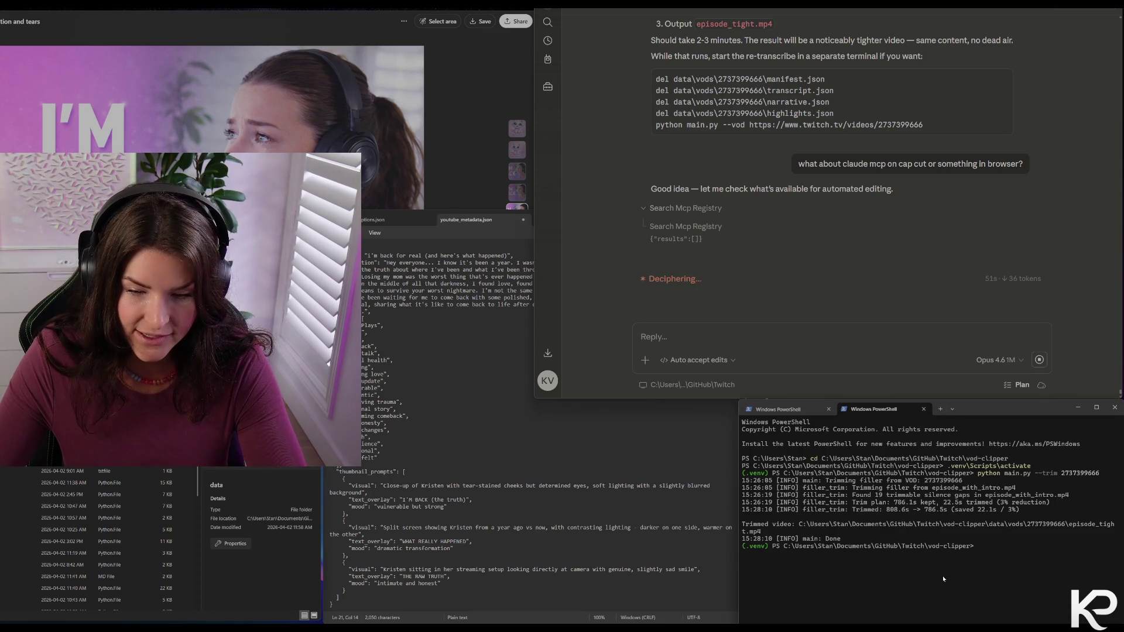
{"action": "left_click", "coordinate": [802, 409]}
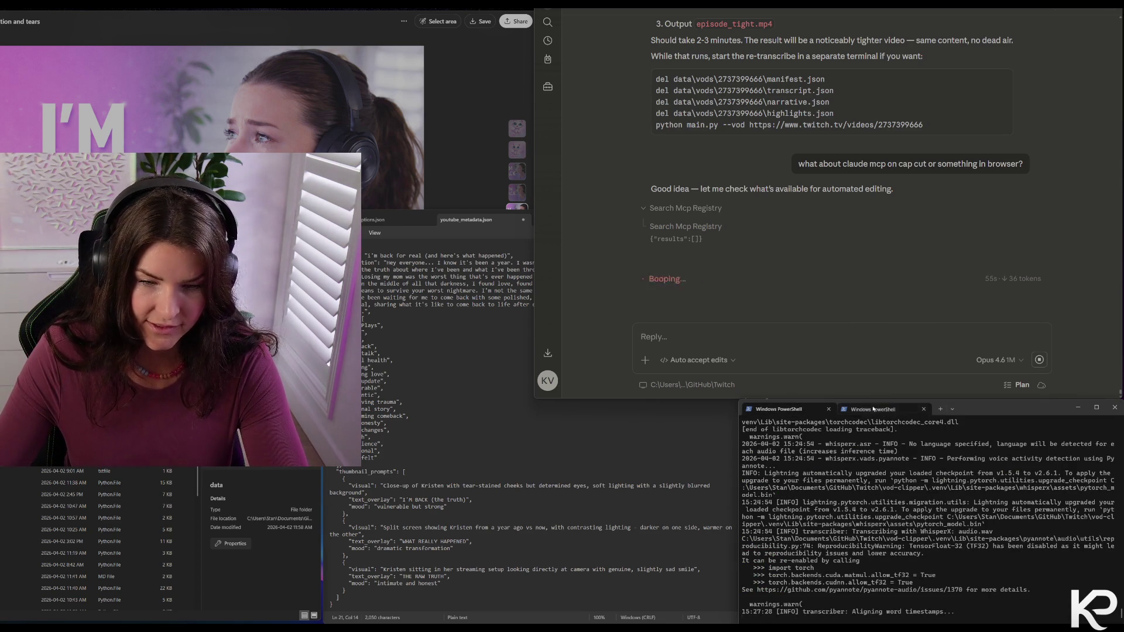
{"action": "left_click", "coordinate": [872, 410]}
{"action": "left_click", "coordinate": [387, 423]}
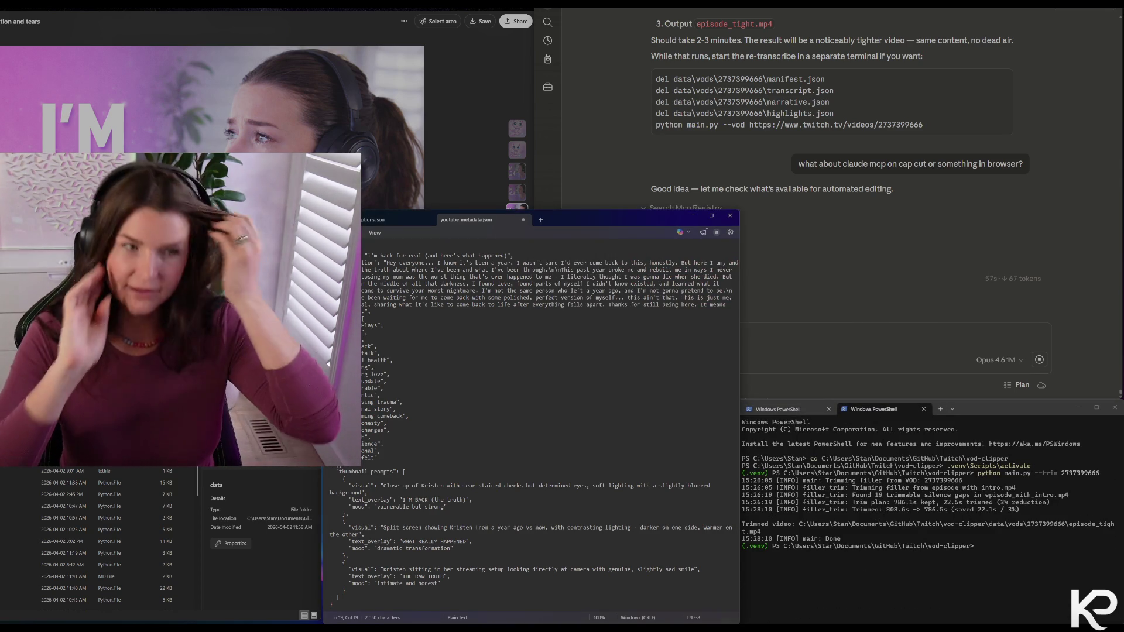
{"action": "scroll", "coordinate": [99, 539], "scroll_direction": "down", "scroll_amount": 3}
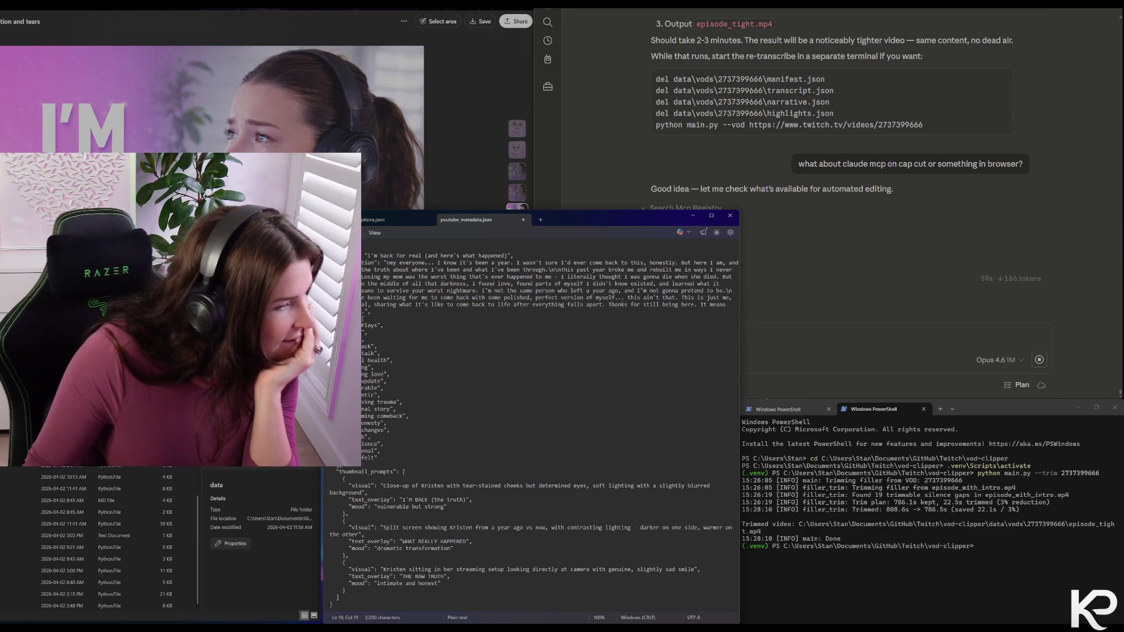
{"action": "scroll", "coordinate": [100, 539], "scroll_direction": "down", "scroll_amount": 3}
{"action": "key", "text": "Return"}
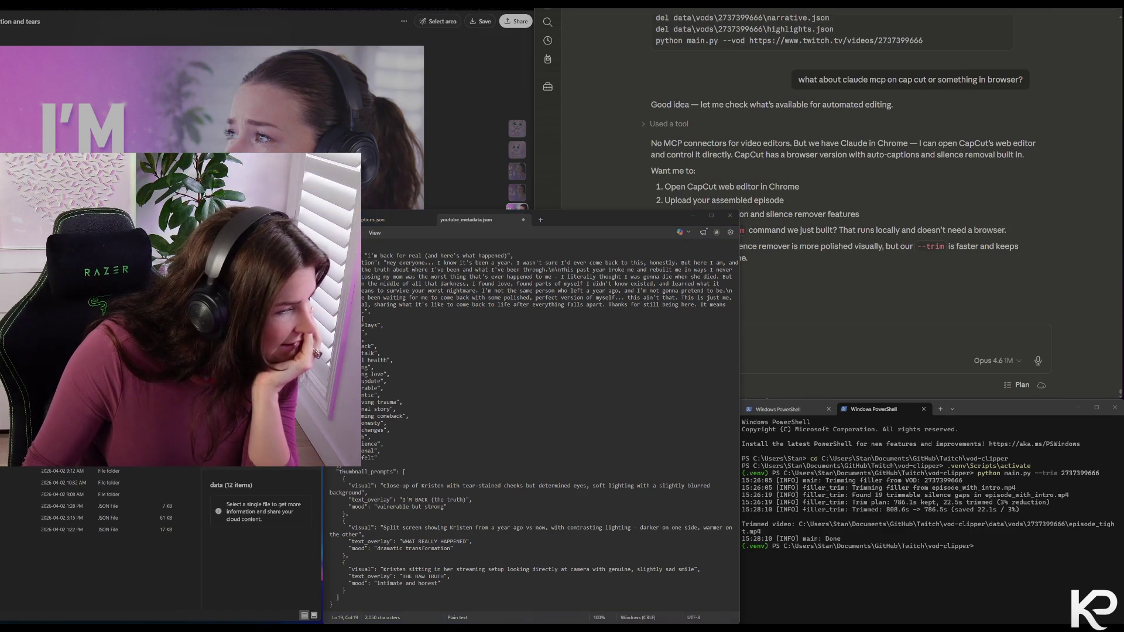
{"action": "double_click", "coordinate": [53, 471]}
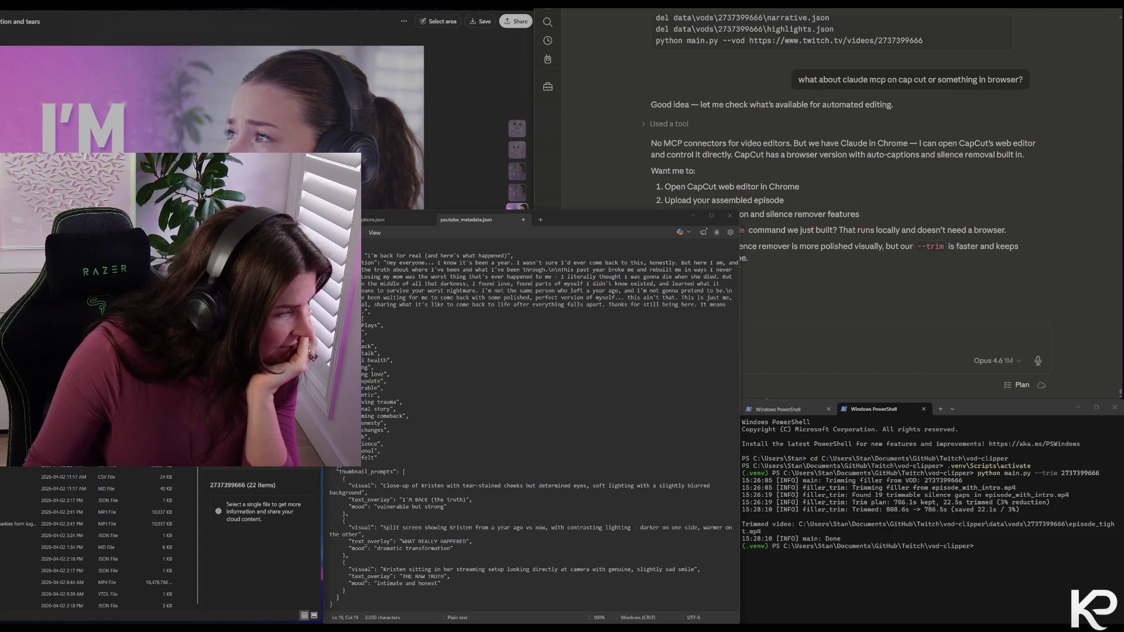
{"action": "key", "text": "Return"}
{"action": "mouse_move", "coordinate": [514, 292]}
{"action": "left_mouse_down"}
{"action": "mouse_move", "coordinate": [616, 251]}
{"action": "mouse_move", "coordinate": [670, 103]}
{"action": "left_mouse_up"}
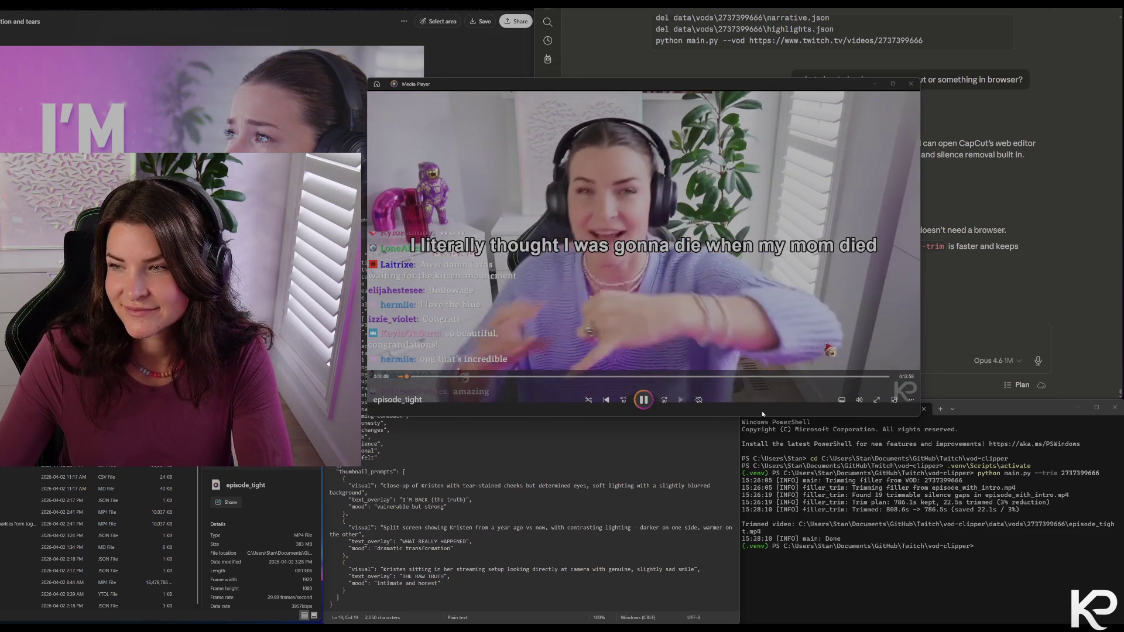
Bring the Claude chat window back in front of Media Player's episode_tight playback.
{"action": "left_click", "coordinate": [952, 350]}
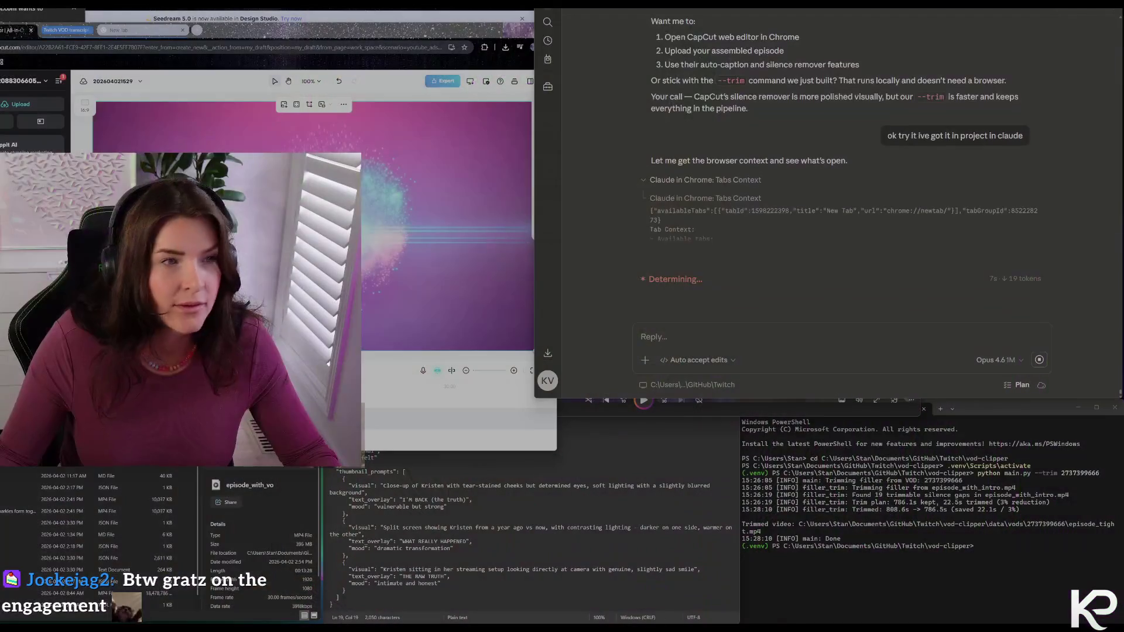
Load the CapCut web editor address in a new browser tab.
{"action": "left_click", "coordinate": [92, 47]}
{"action": "key", "text": "ctrl+c"}
{"action": "left_click", "coordinate": [141, 30]}
{"action": "key", "text": "ctrl+v"}
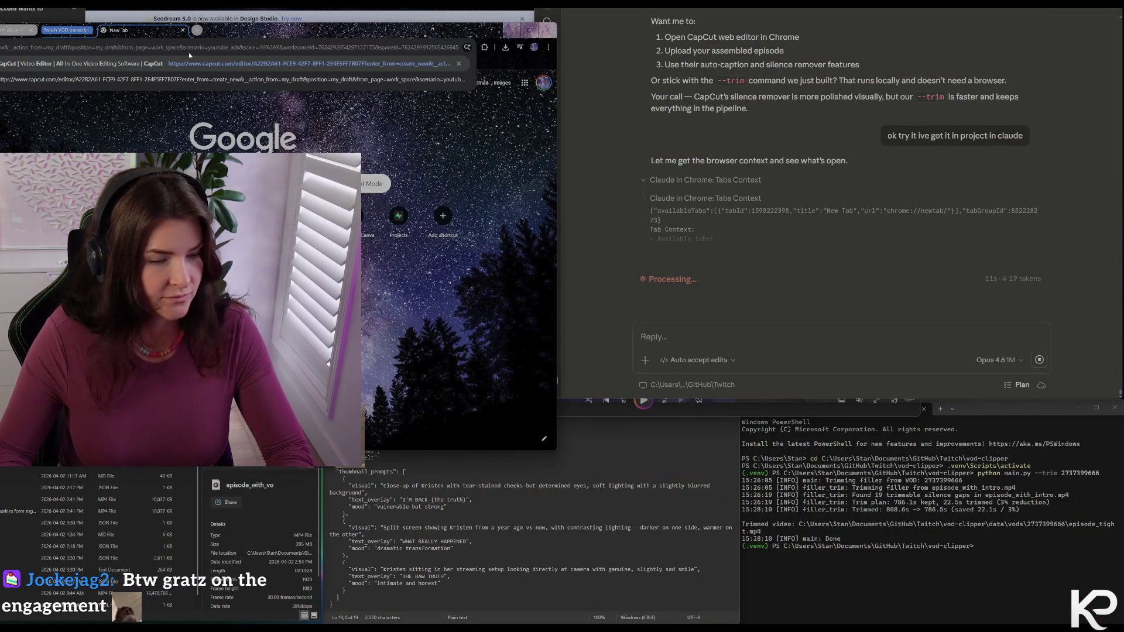
{"action": "key", "text": "Return"}
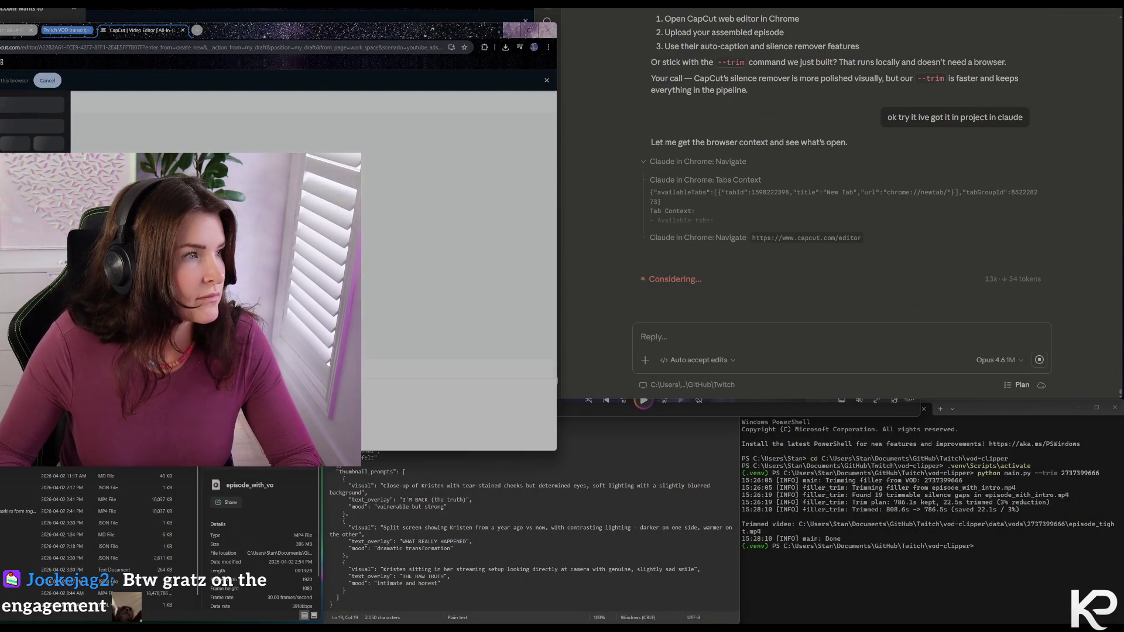
{"action": "left_click_drag", "start_coordinate": [318, 33], "coordinate": [445, 25]}
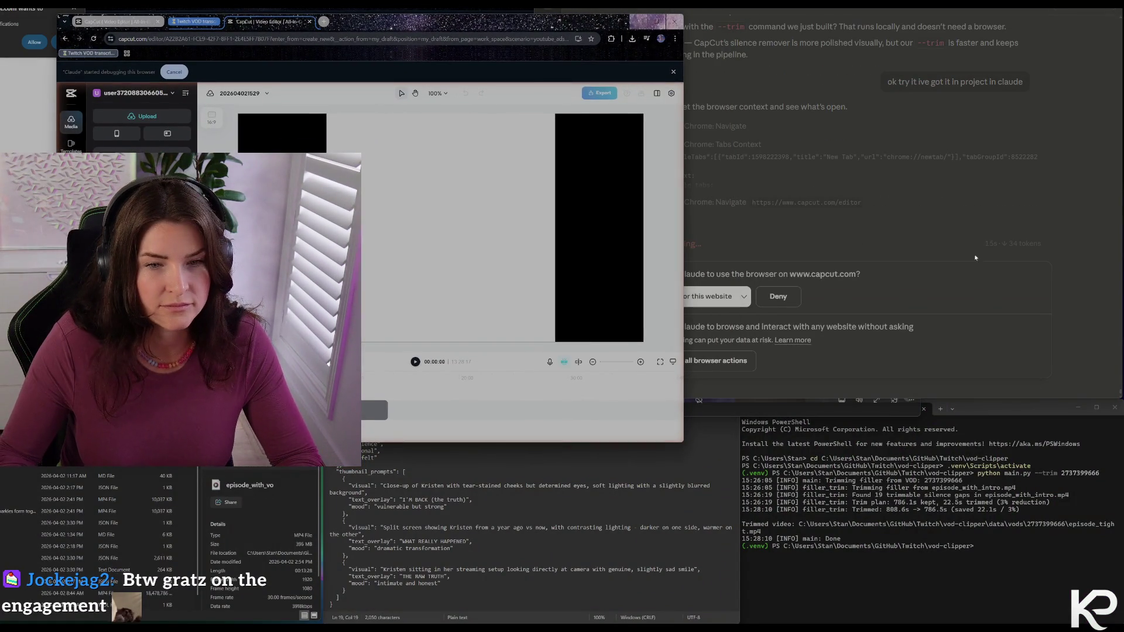
Allow Claude to control the browser on capcut.com.
{"action": "left_click", "coordinate": [709, 299]}
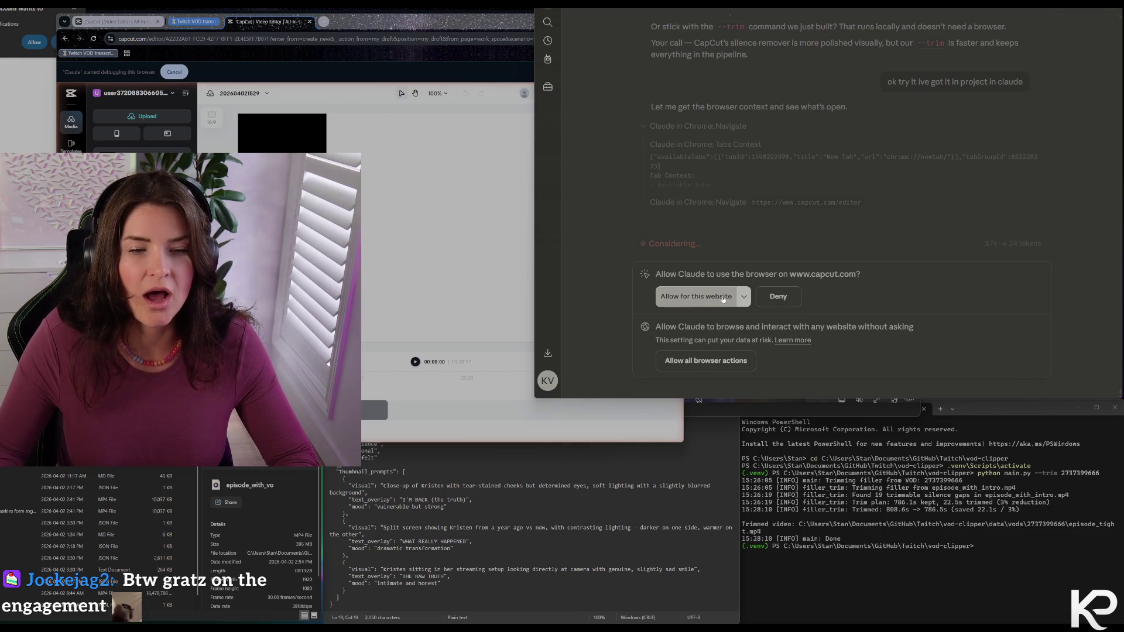
{"action": "left_click", "coordinate": [724, 299]}
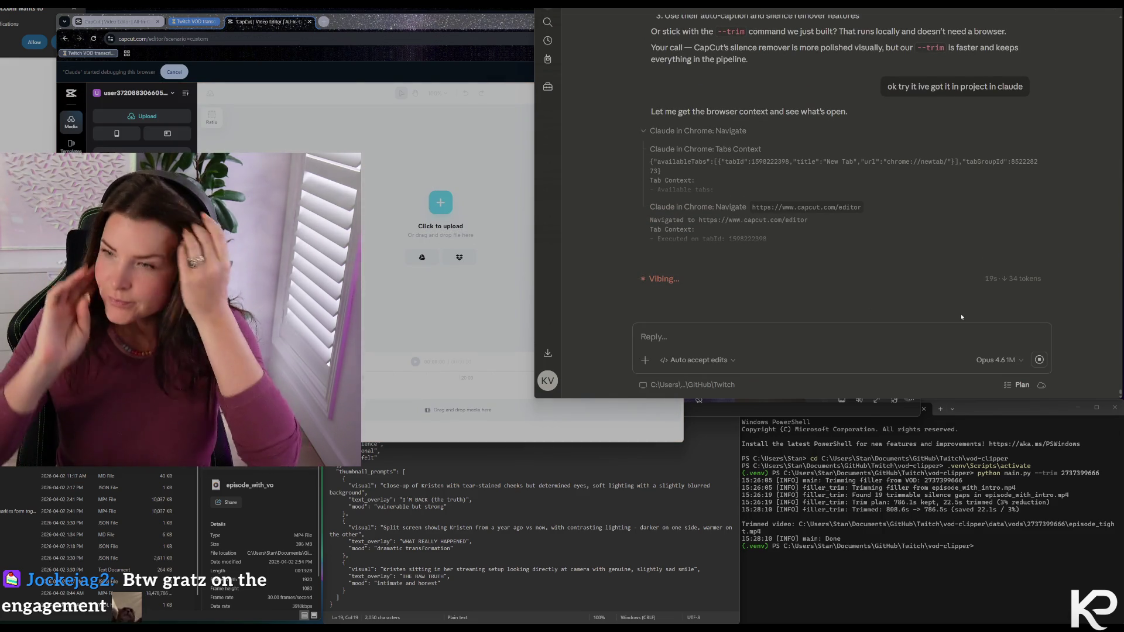
{"action": "left_click_drag", "start_coordinate": [399, 22], "coordinate": [258, 0]}
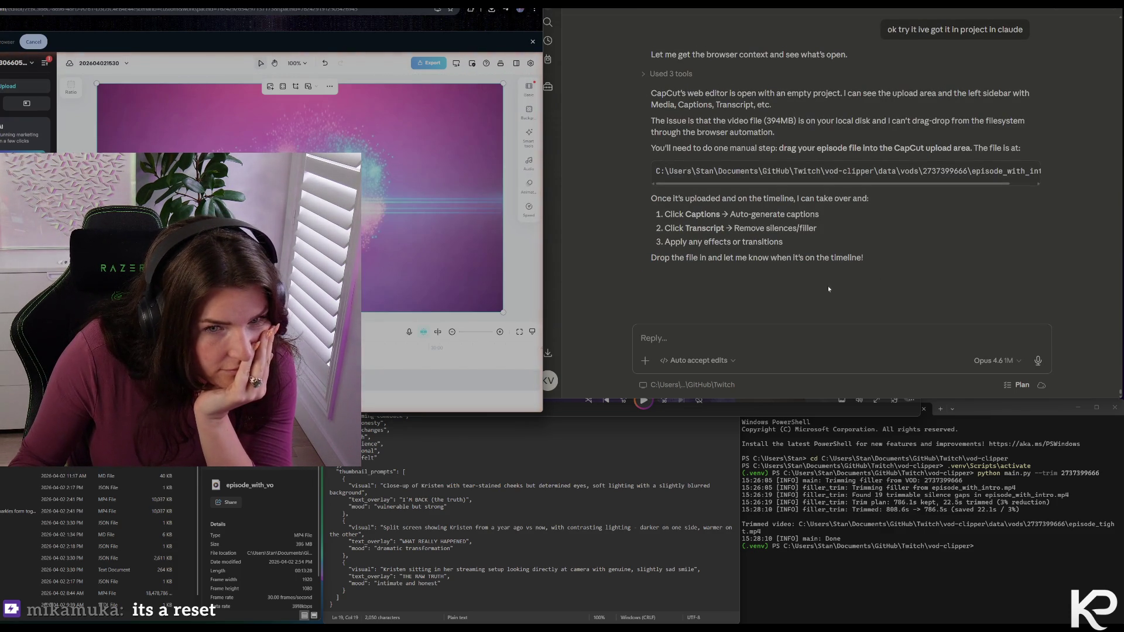
Tell Claude 'its uploaded' and reposition the CapCut window.
{"action": "type", "text": "its uploa"}
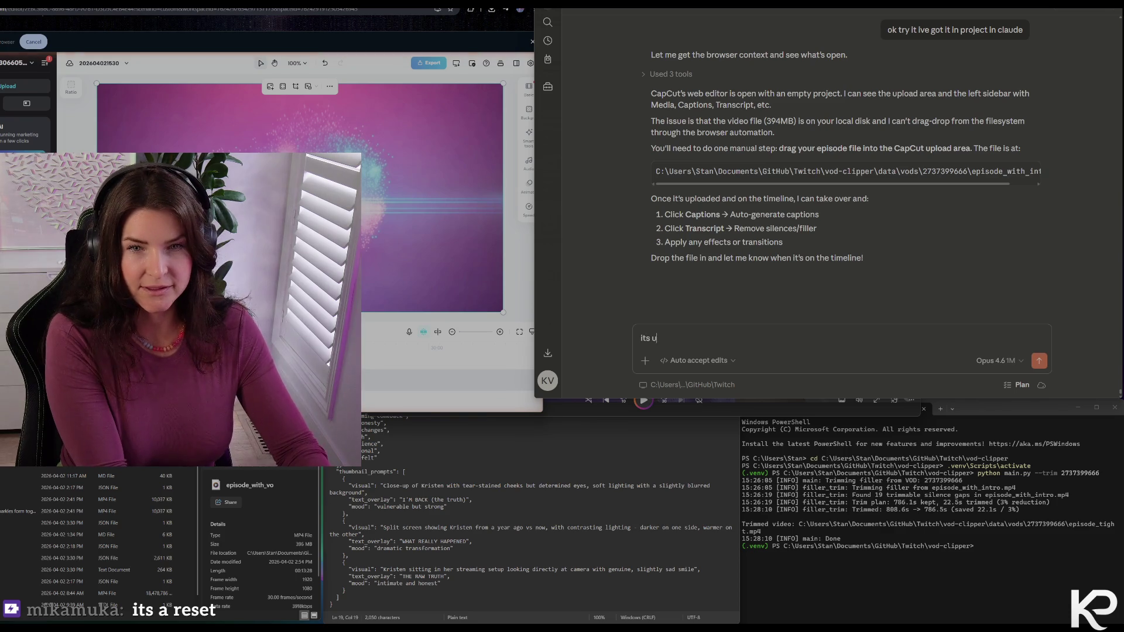
{"action": "type", "text": "ded"}
{"action": "key", "text": "Return"}
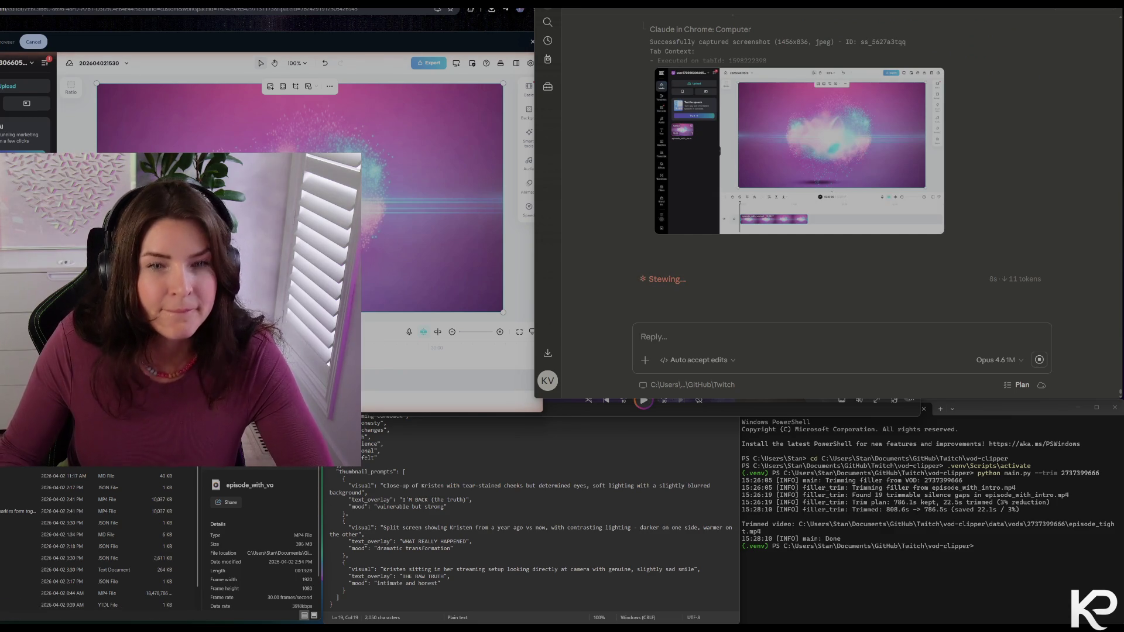
{"action": "scroll", "coordinate": [810, 184], "scroll_direction": "up", "scroll_amount": 10}
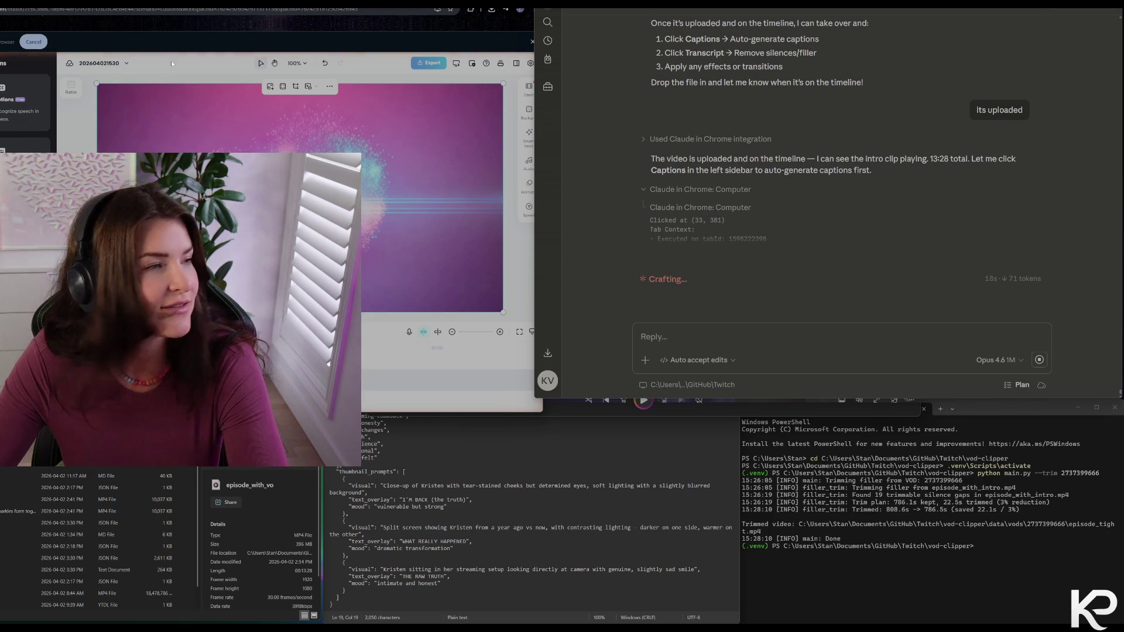
{"action": "left_click_drag", "start_coordinate": [255, 3], "coordinate": [803, 105]}
{"action": "mouse_move", "coordinate": [596, 104]}
{"action": "left_mouse_down"}
{"action": "mouse_move", "coordinate": [475, 8]}
{"action": "mouse_move", "coordinate": [410, 7]}
{"action": "left_mouse_up"}
Narrow the Claude and image generator windows to uncover CapCut, then bring episode_with_vo playback forward.
{"action": "left_click", "coordinate": [1005, 82]}
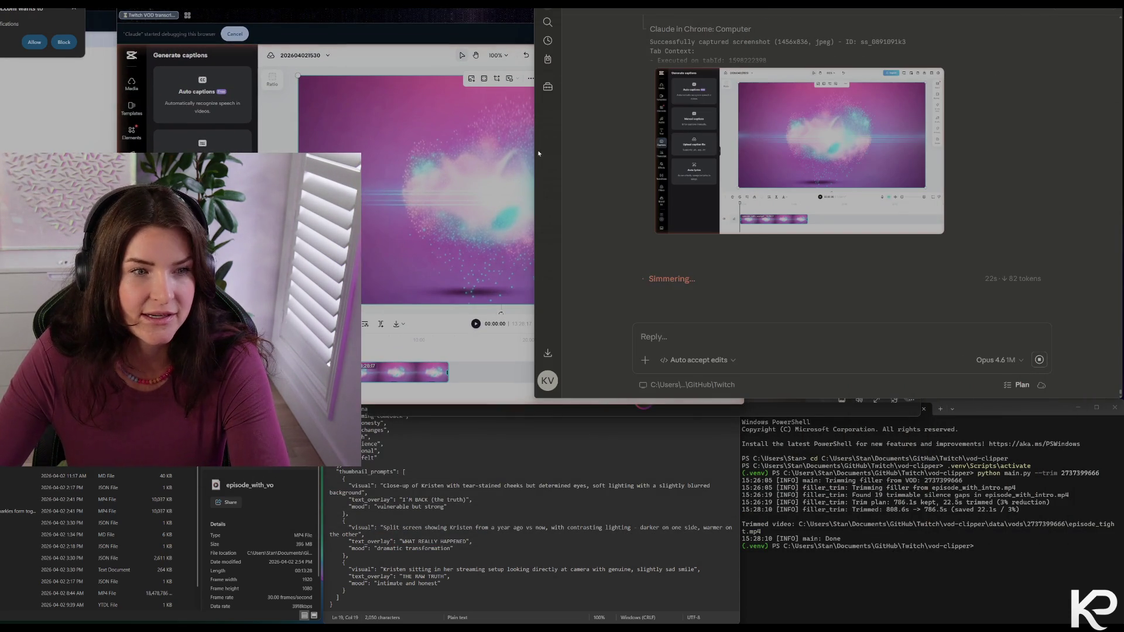
{"action": "left_click_drag", "start_coordinate": [534, 151], "coordinate": [693, 161]}
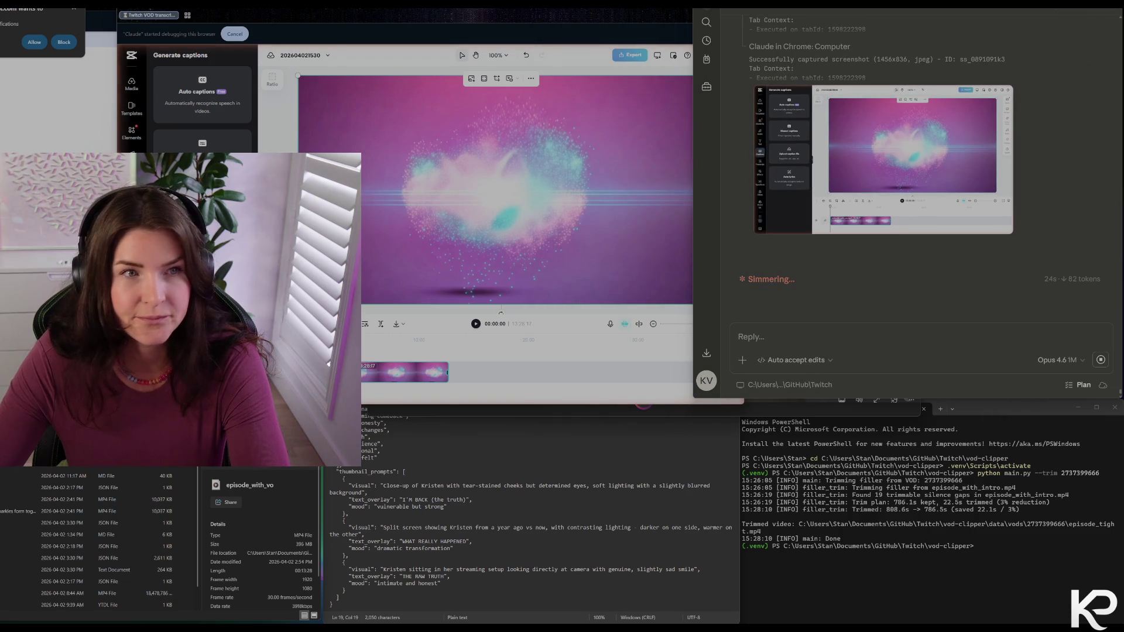
{"action": "left_click_drag", "start_coordinate": [410, 15], "coordinate": [360, 3]}
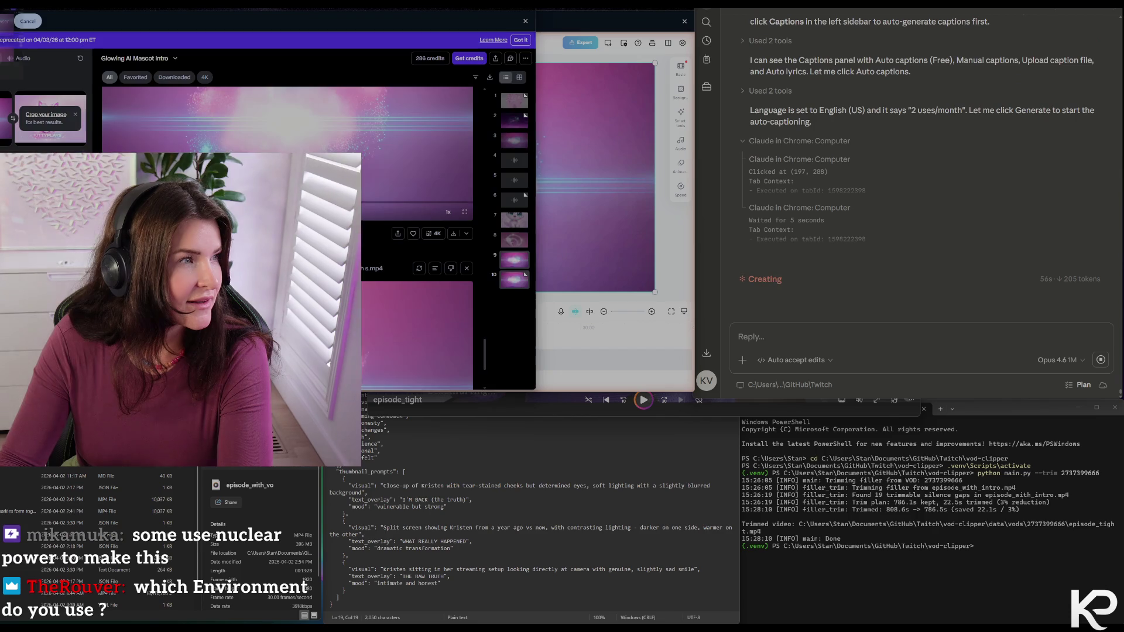
{"action": "left_click_drag", "start_coordinate": [535, 37], "coordinate": [299, 36]}
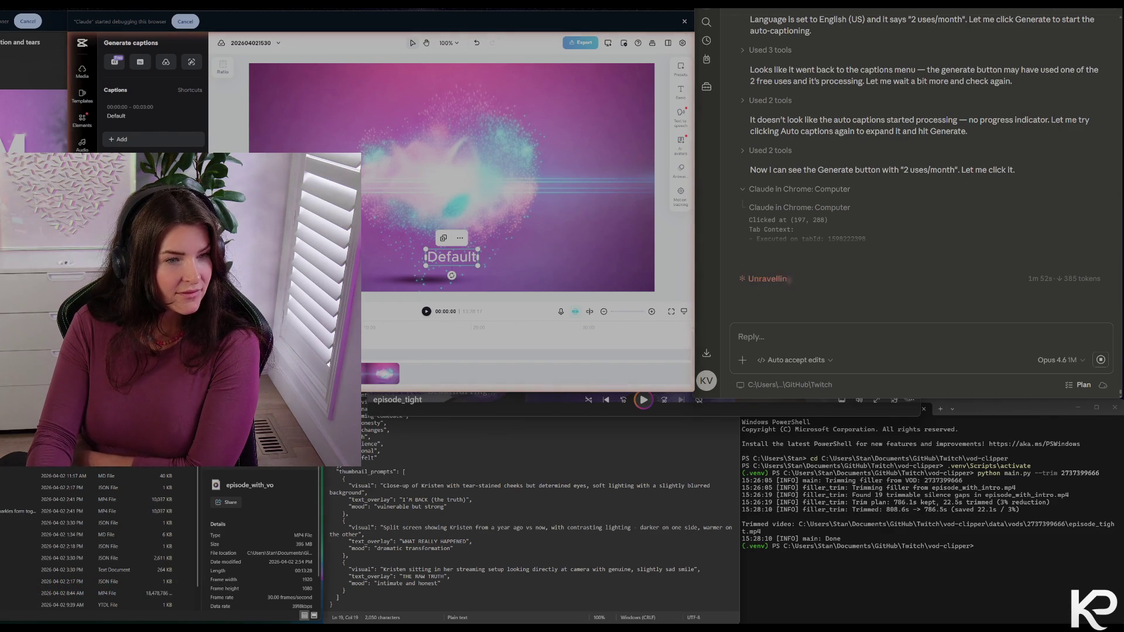
{"action": "key", "text": "Return"}
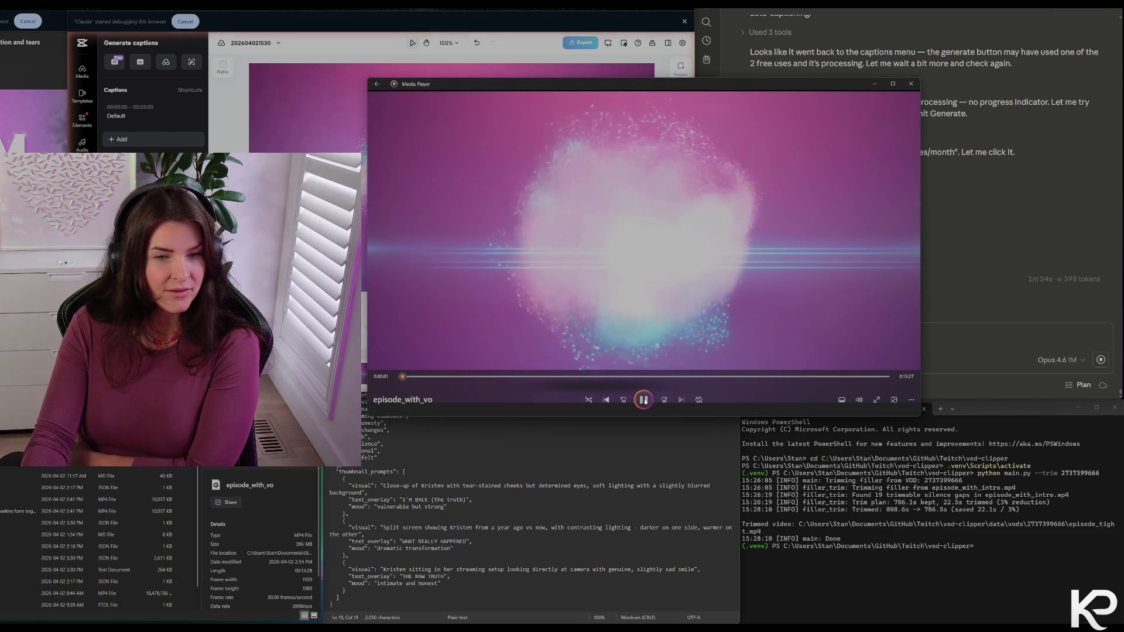
Select the video clip, expand CapCut's Auto captions options, and draft 'weird its having' to Claude.
{"action": "left_click", "coordinate": [376, 381]}
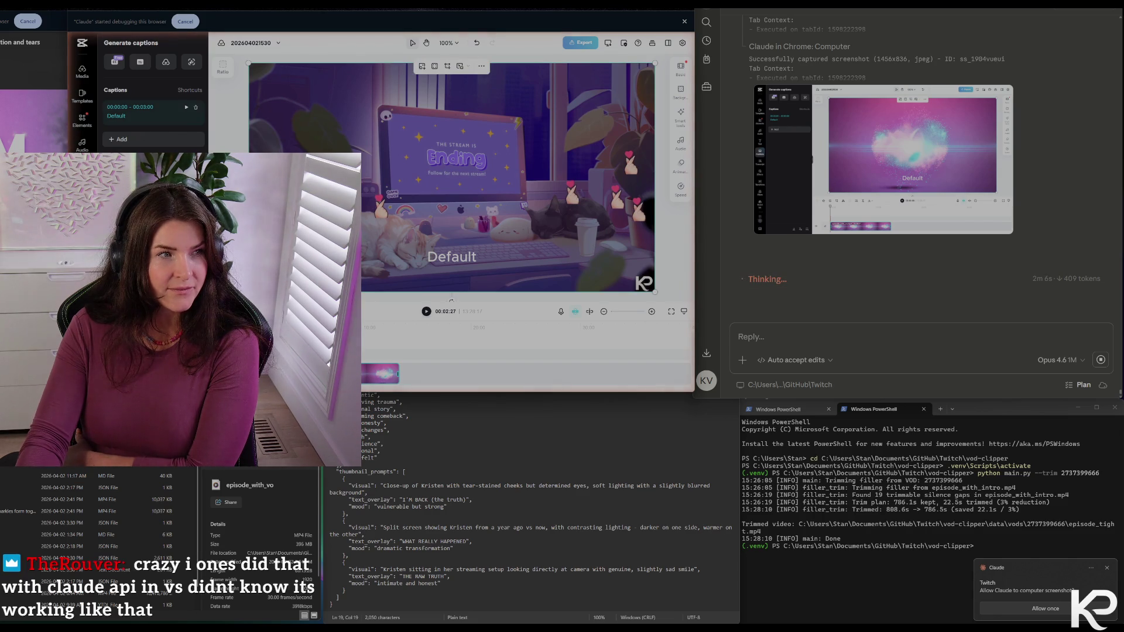
{"action": "left_click", "coordinate": [148, 83]}
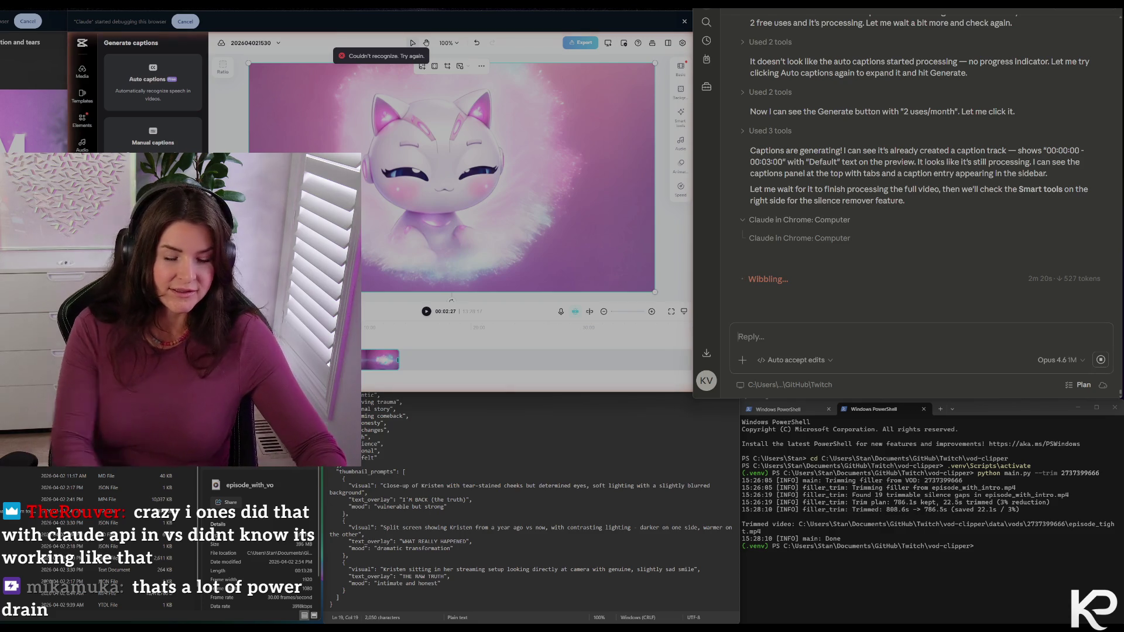
{"action": "type", "text": "weird its having"}
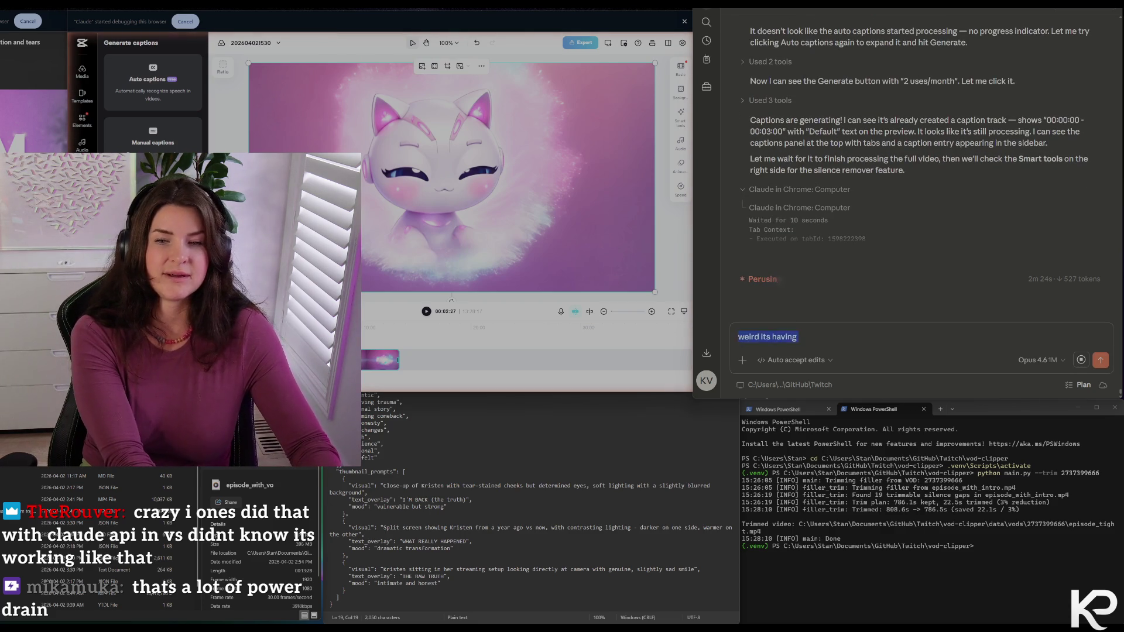
Clear the drafted 'weird its having' reply from Claude's message box.
{"action": "key", "text": "ctrl+a"}
{"action": "key", "text": "BackSpace"}
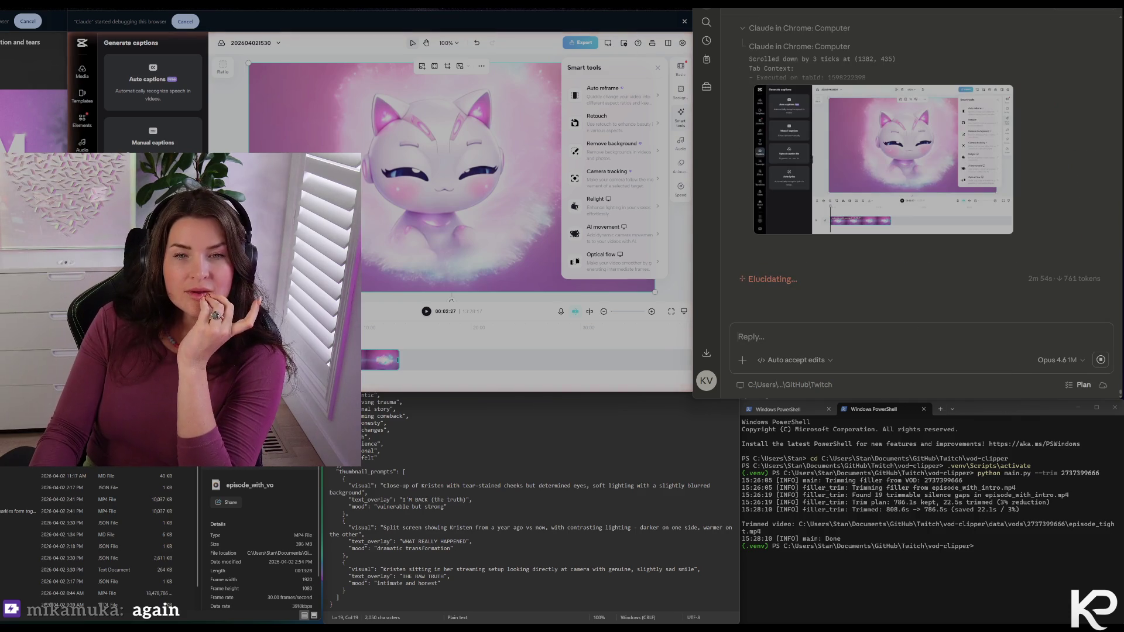
Scroll through Claude's chat to review its report on CapCut's Smart tools.
{"action": "scroll", "coordinate": [952, 294], "scroll_direction": "up", "scroll_amount": 3}
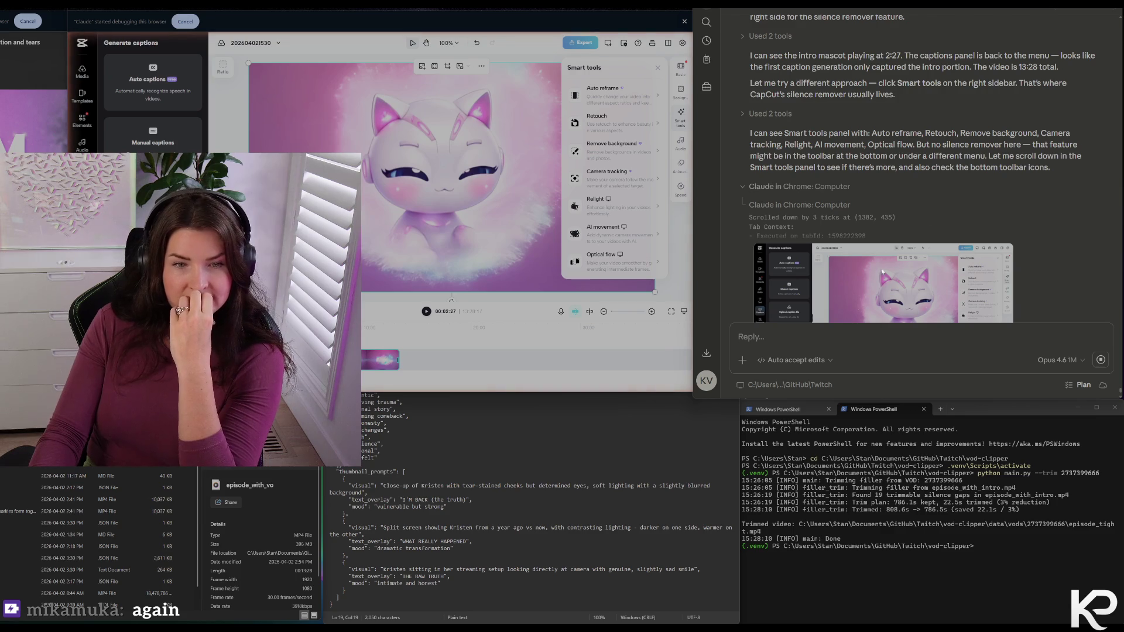
{"action": "scroll", "coordinate": [876, 281], "scroll_direction": "down", "scroll_amount": 3}
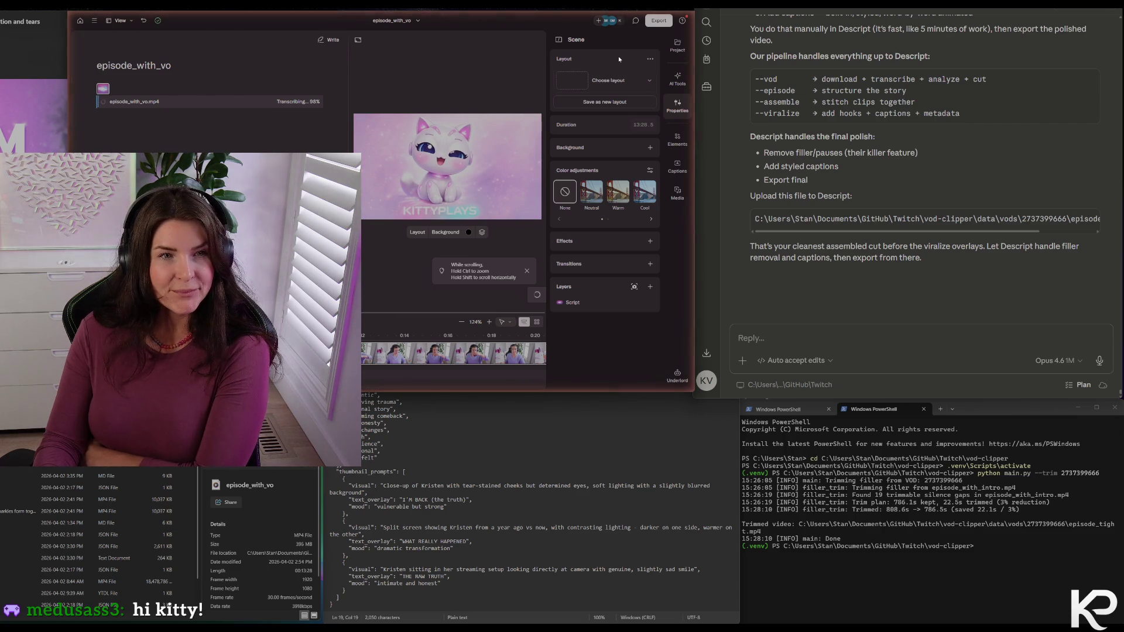
Run Descript's Shorten word gaps AI tool on the episode_with_vo transcript.
{"action": "left_click", "coordinate": [678, 78]}
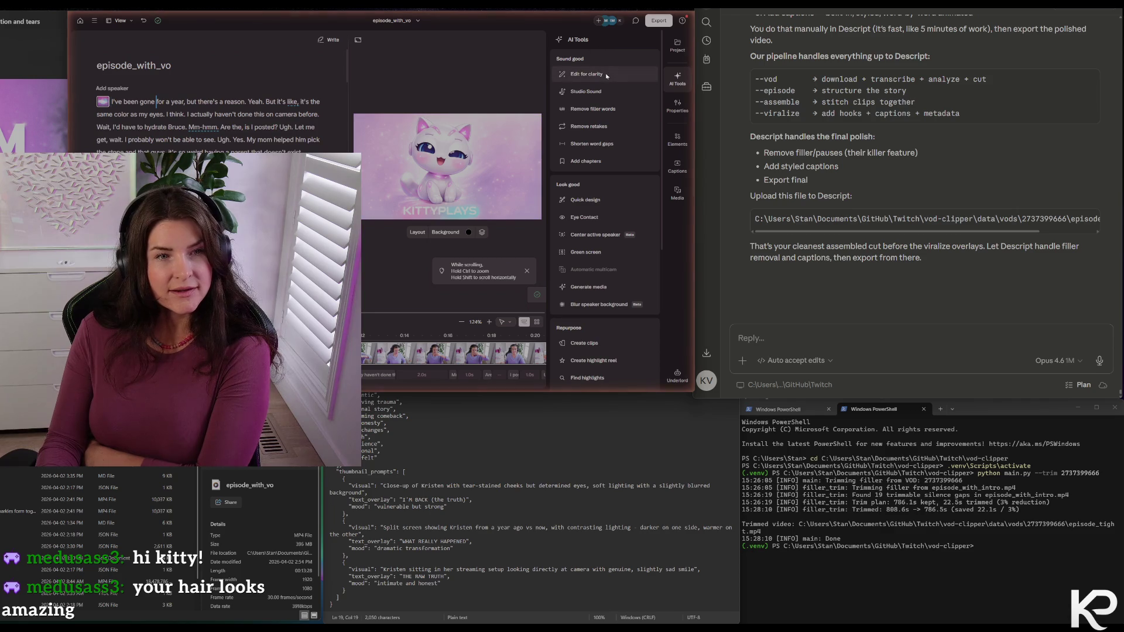
{"action": "mouse_move", "coordinate": [607, 76]}
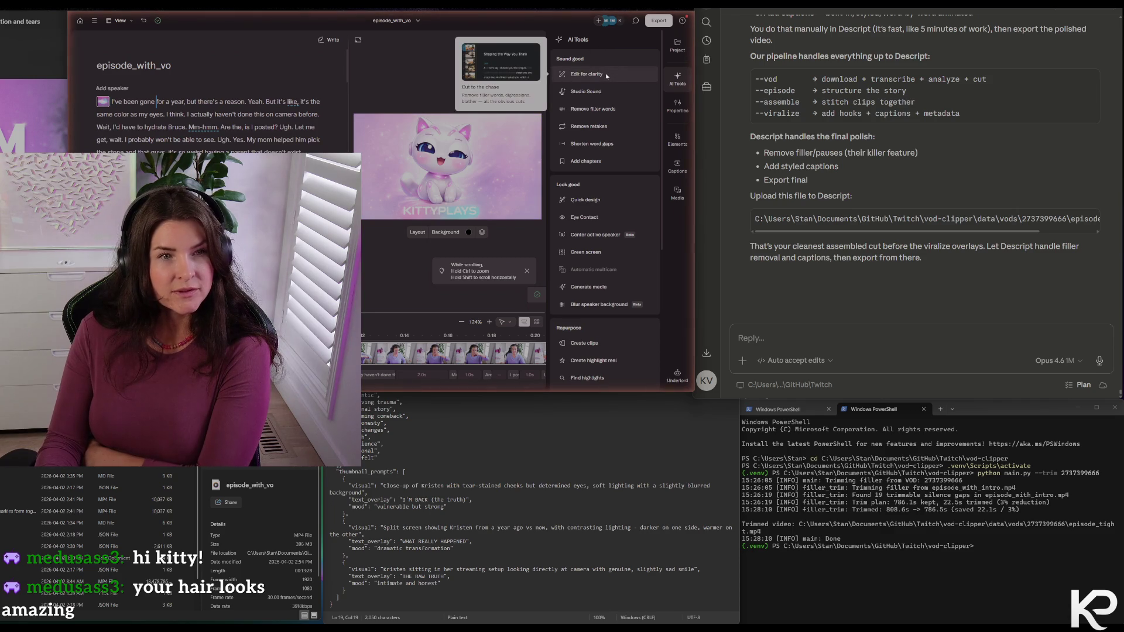
{"action": "mouse_move", "coordinate": [607, 110]}
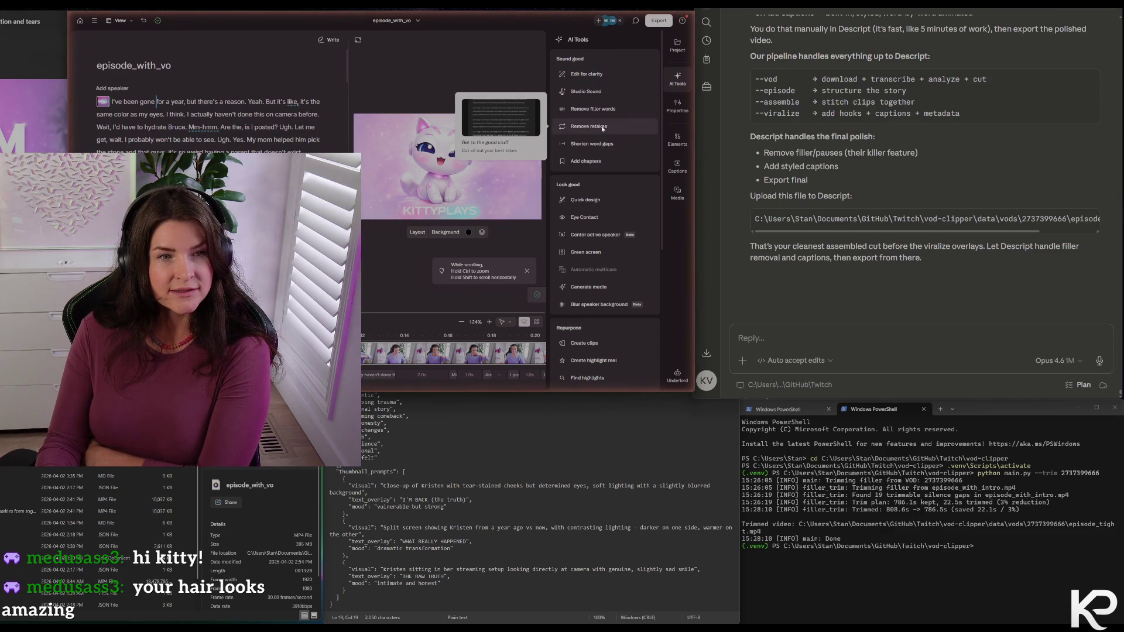
{"action": "left_click", "coordinate": [607, 143]}
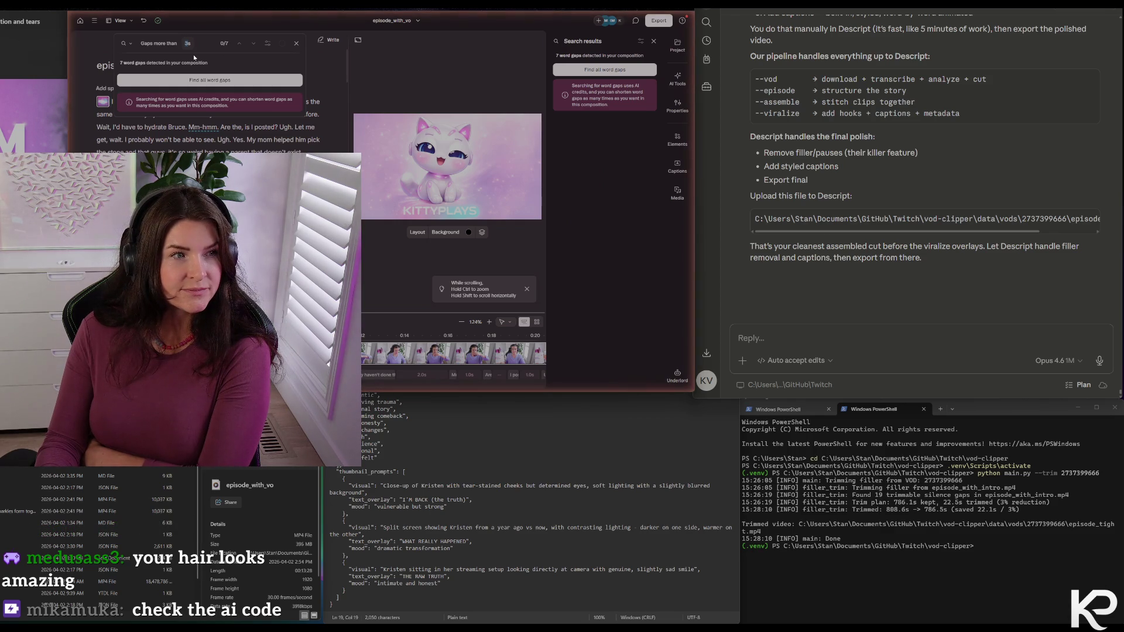
Shorten all 7 word gaps to 1 second, then start the Remove filler words search.
{"action": "left_click", "coordinate": [230, 81]}
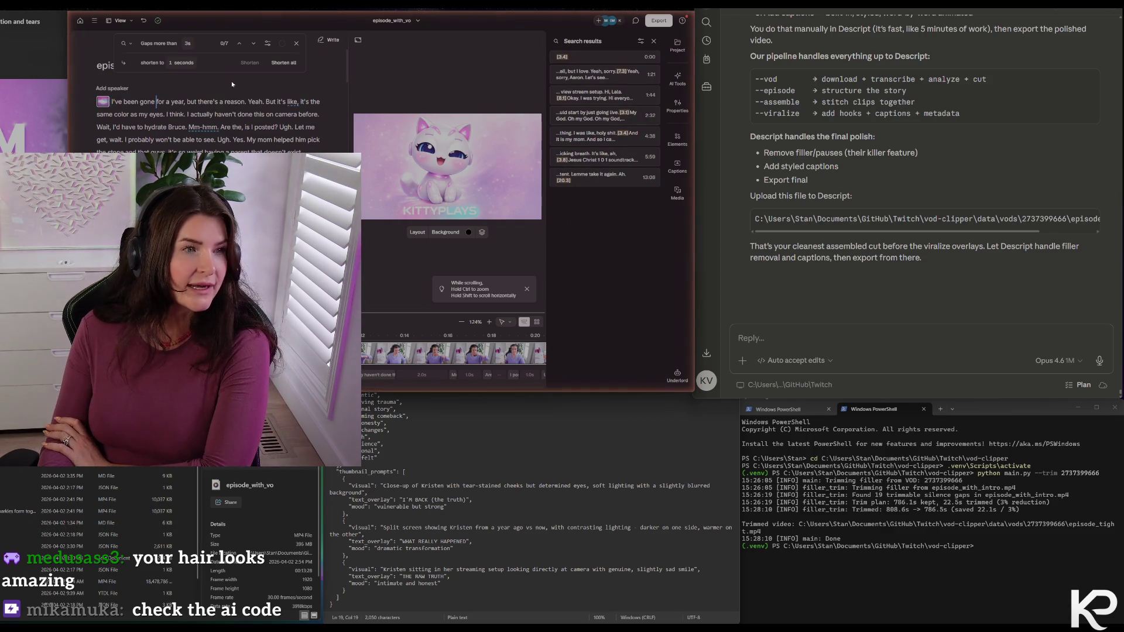
{"action": "left_click", "coordinate": [282, 61]}
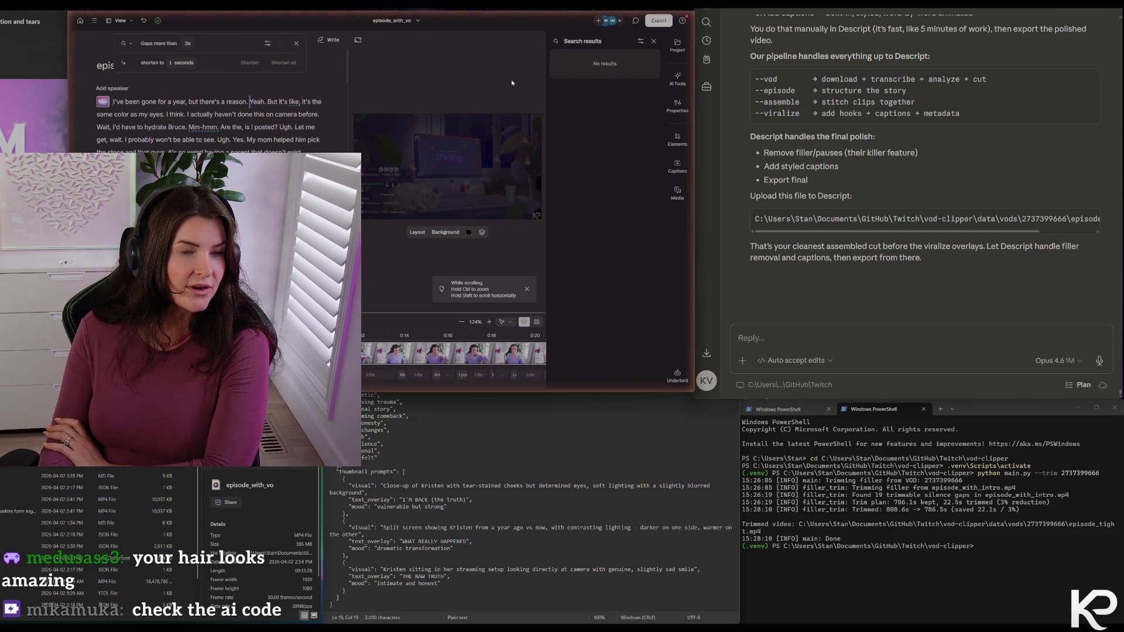
{"action": "left_click", "coordinate": [676, 79]}
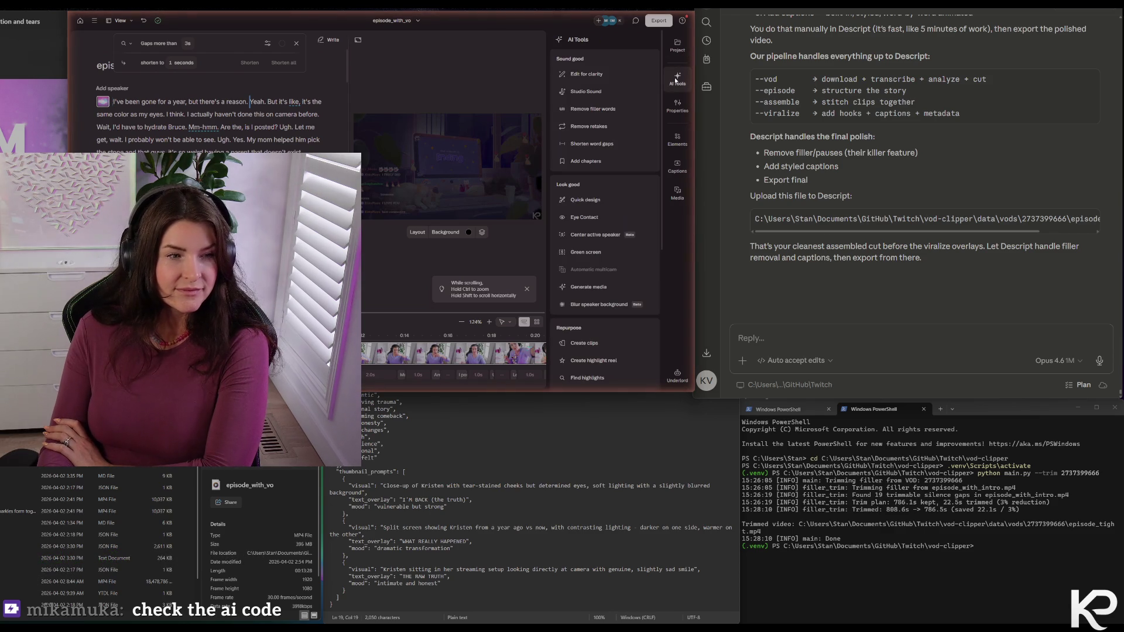
{"action": "mouse_move", "coordinate": [582, 106]}
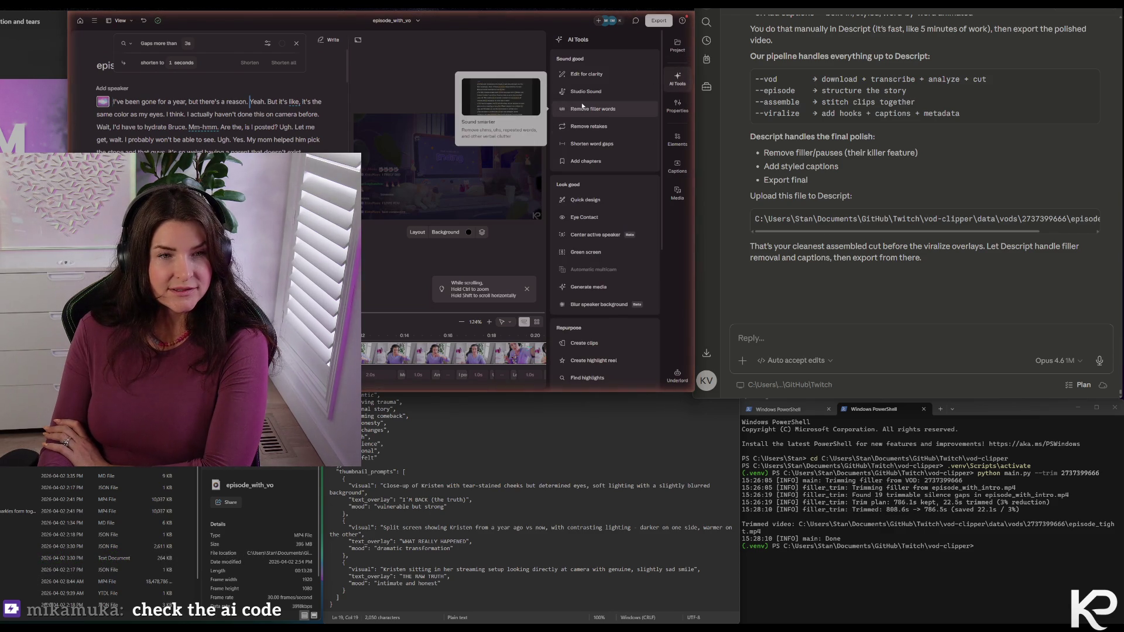
{"action": "mouse_move", "coordinate": [583, 134]}
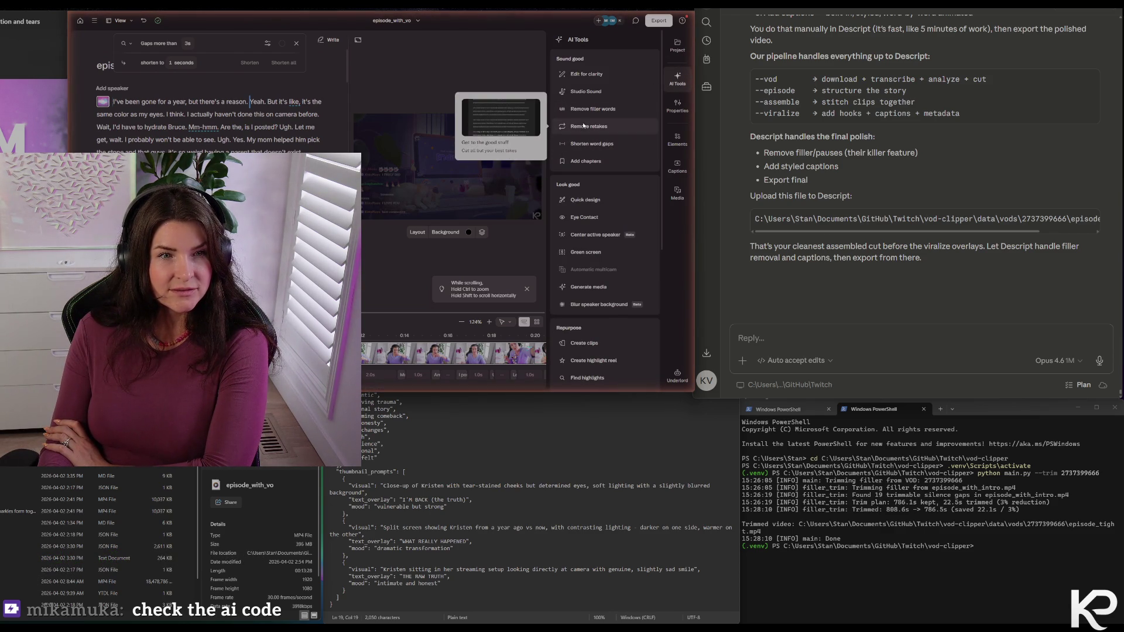
{"action": "left_click", "coordinate": [582, 109]}
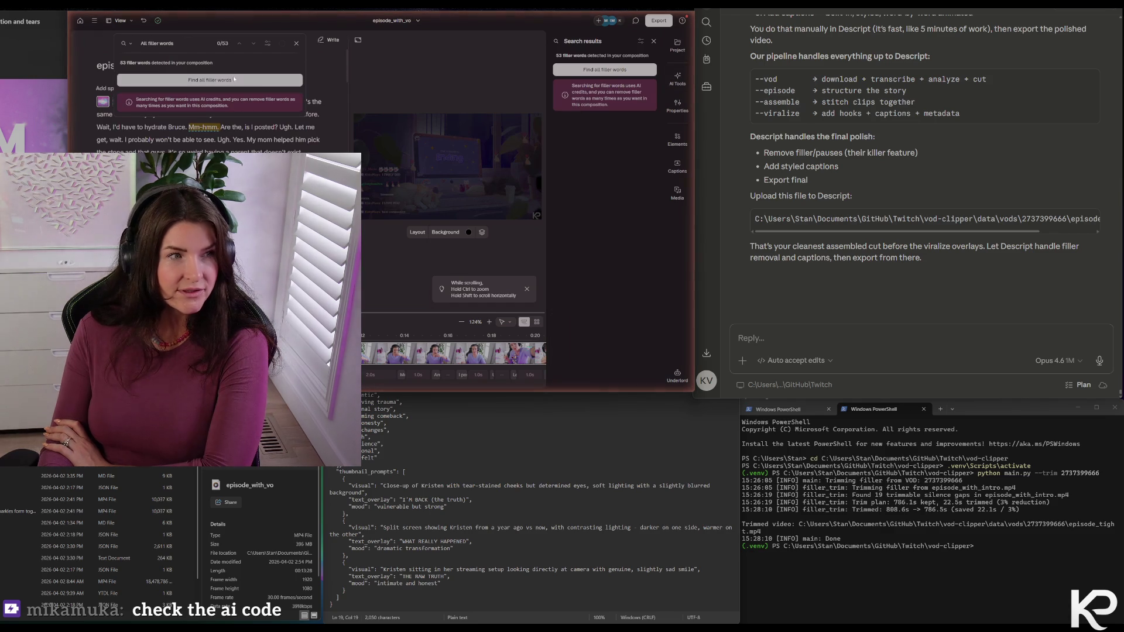
Find all filler words and remove them all with Avoid harsh cuts switched on.
{"action": "left_click", "coordinate": [239, 79]}
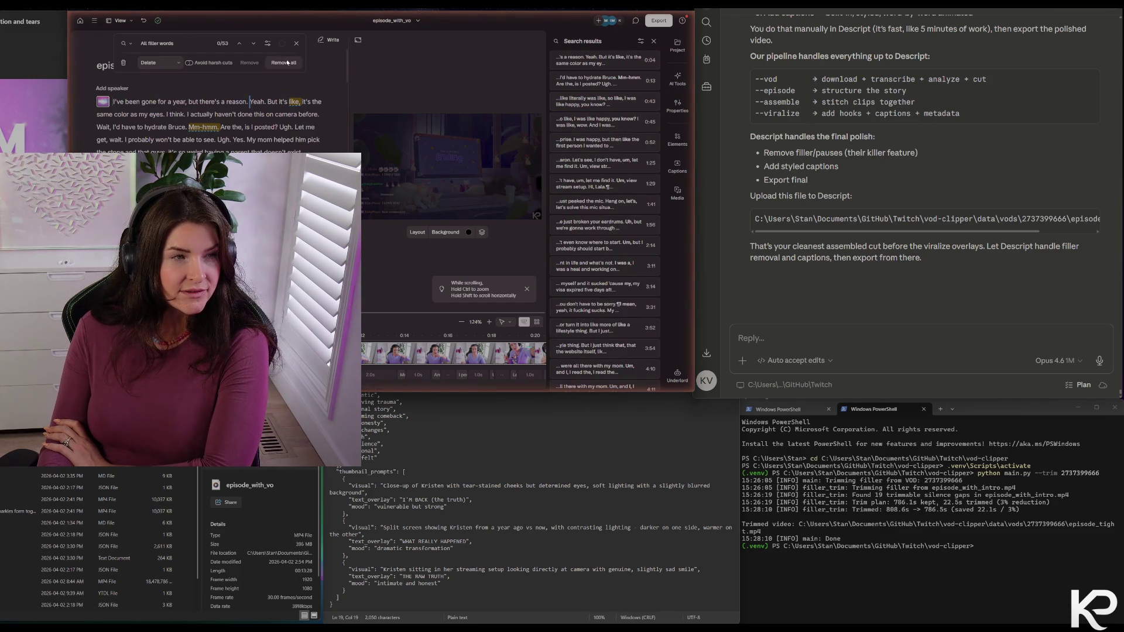
{"action": "left_click", "coordinate": [191, 63]}
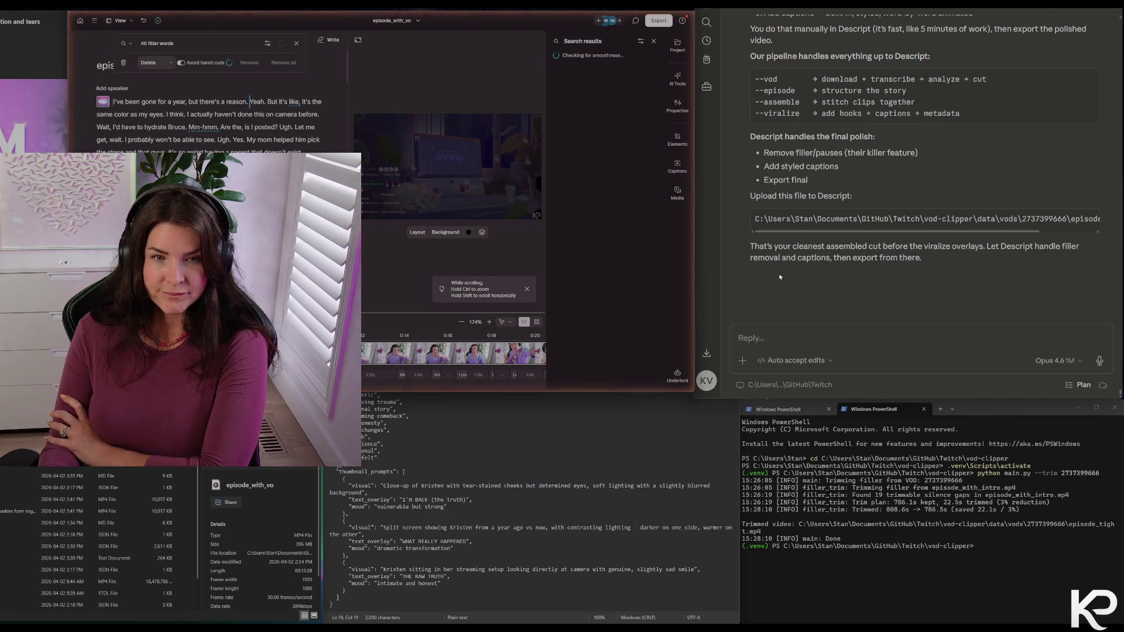
{"action": "left_click_drag", "start_coordinate": [755, 196], "coordinate": [865, 189]}
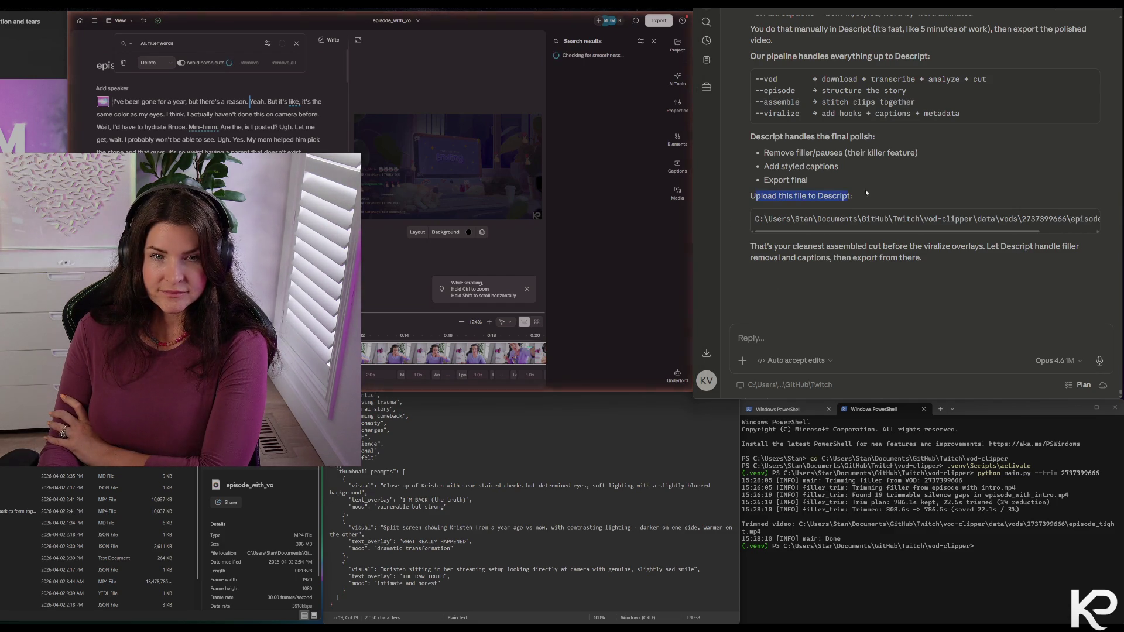
{"action": "left_click", "coordinate": [906, 196]}
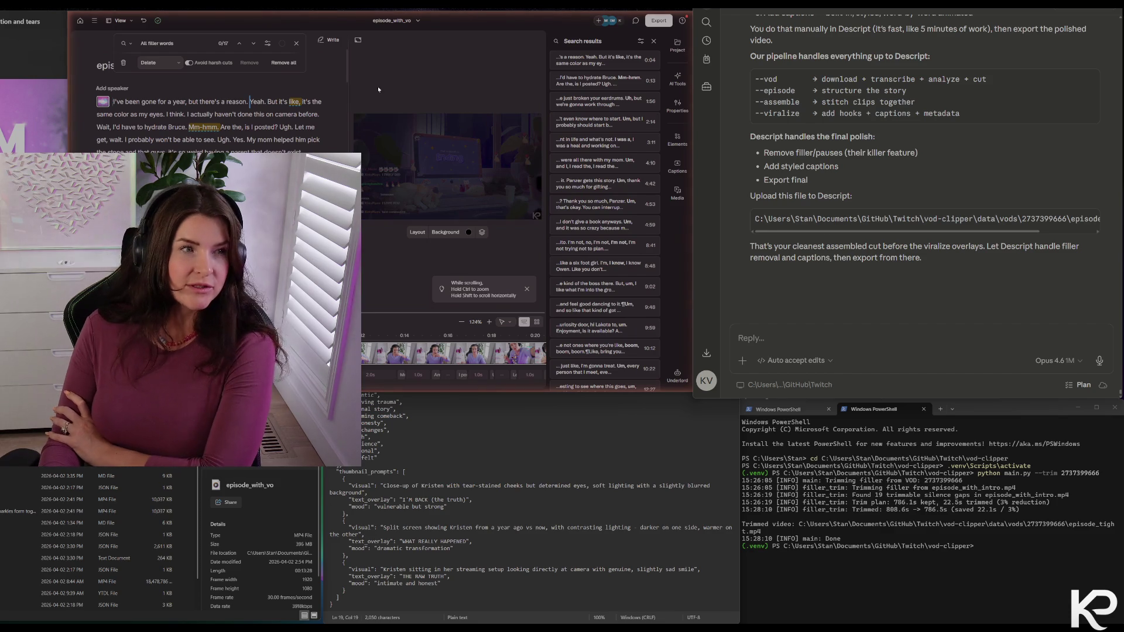
{"action": "left_click", "coordinate": [287, 62]}
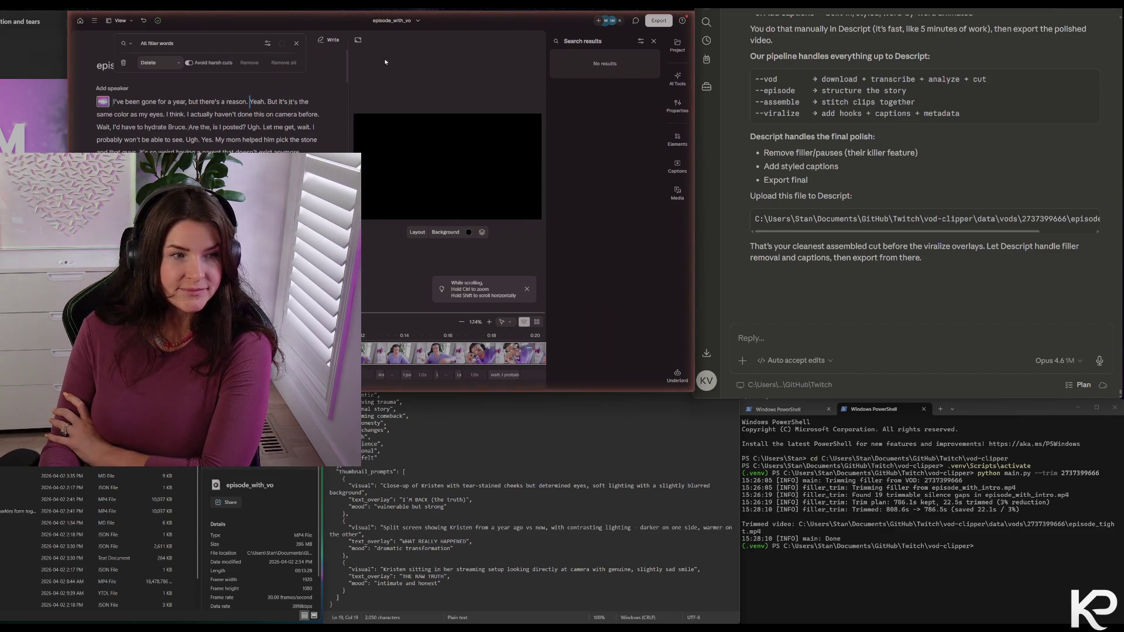
{"action": "left_click", "coordinate": [671, 73]}
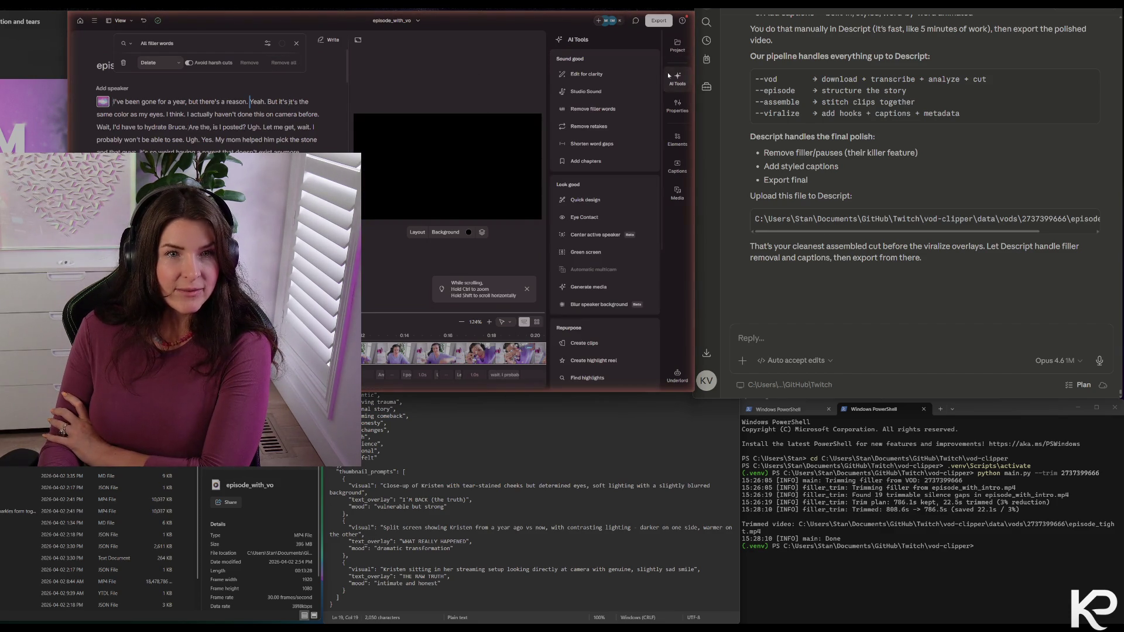
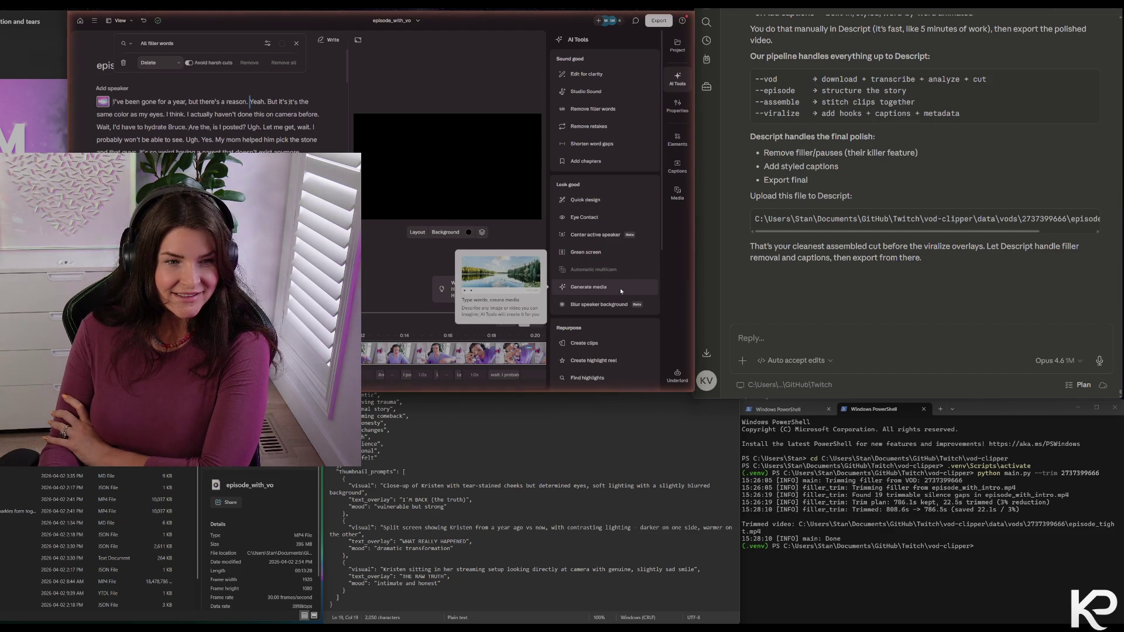
Scroll through the AI Tools list, then switch to the Captions panel's style list.
{"action": "scroll", "coordinate": [619, 286], "scroll_direction": "down", "scroll_amount": 1}
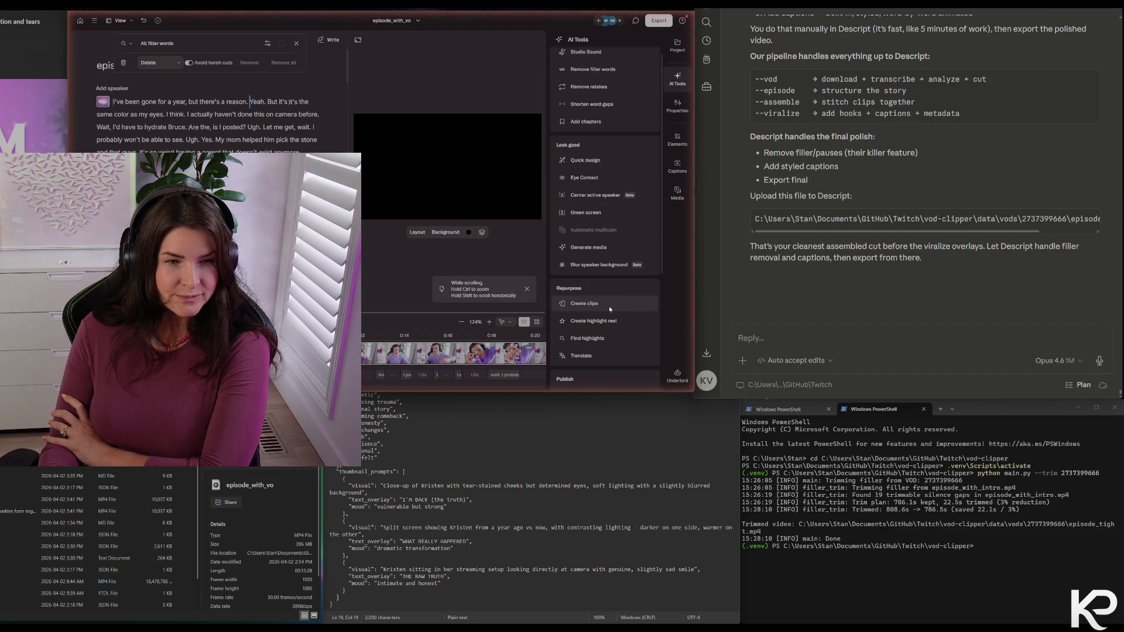
{"action": "scroll", "coordinate": [610, 304], "scroll_direction": "down", "scroll_amount": 2}
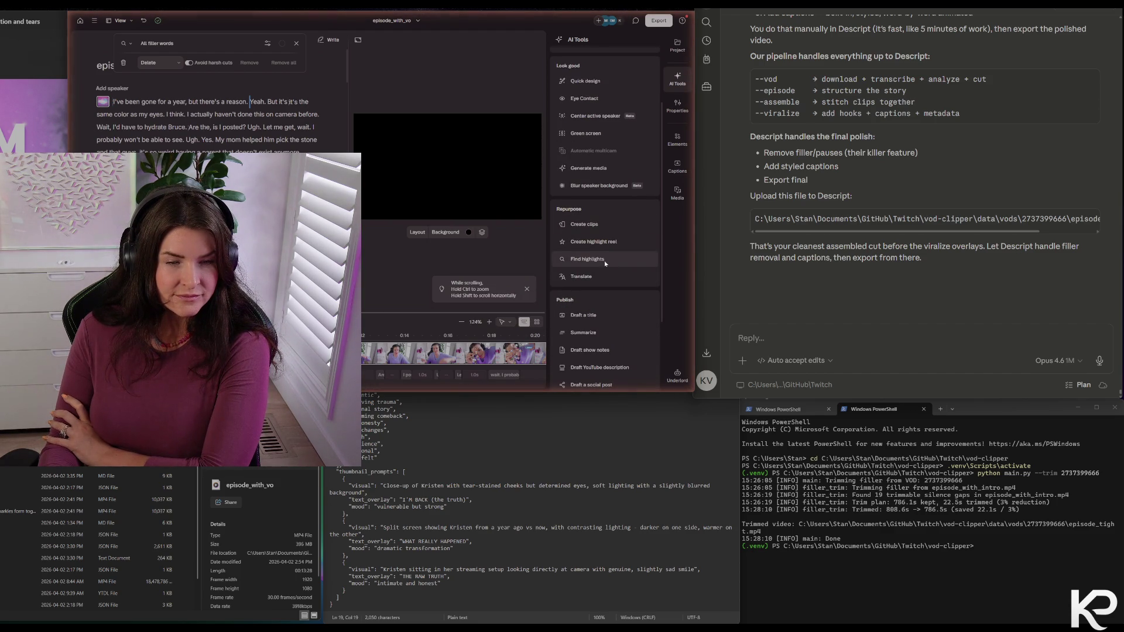
{"action": "scroll", "coordinate": [605, 260], "scroll_direction": "down", "scroll_amount": 3}
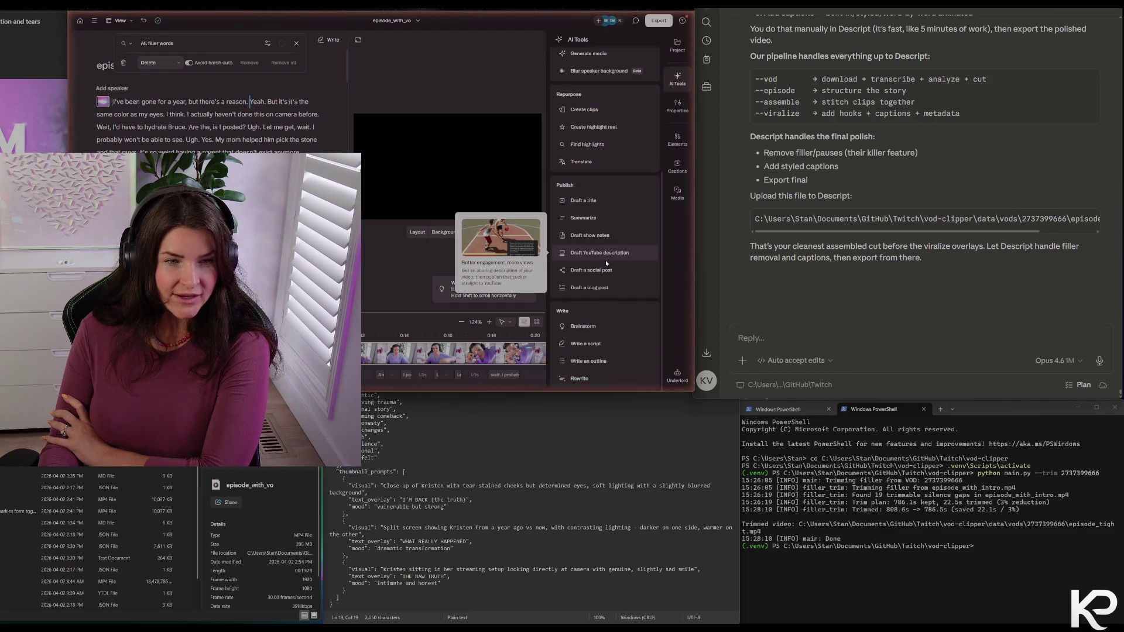
{"action": "scroll", "coordinate": [624, 331], "scroll_direction": "up", "scroll_amount": 6}
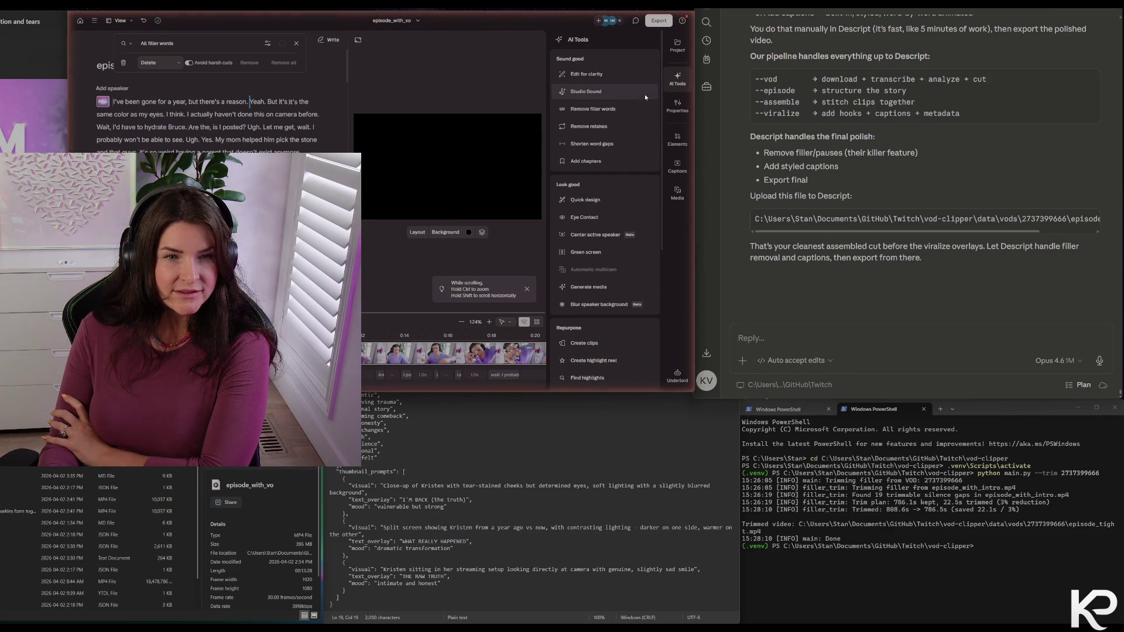
{"action": "left_click", "coordinate": [669, 170]}
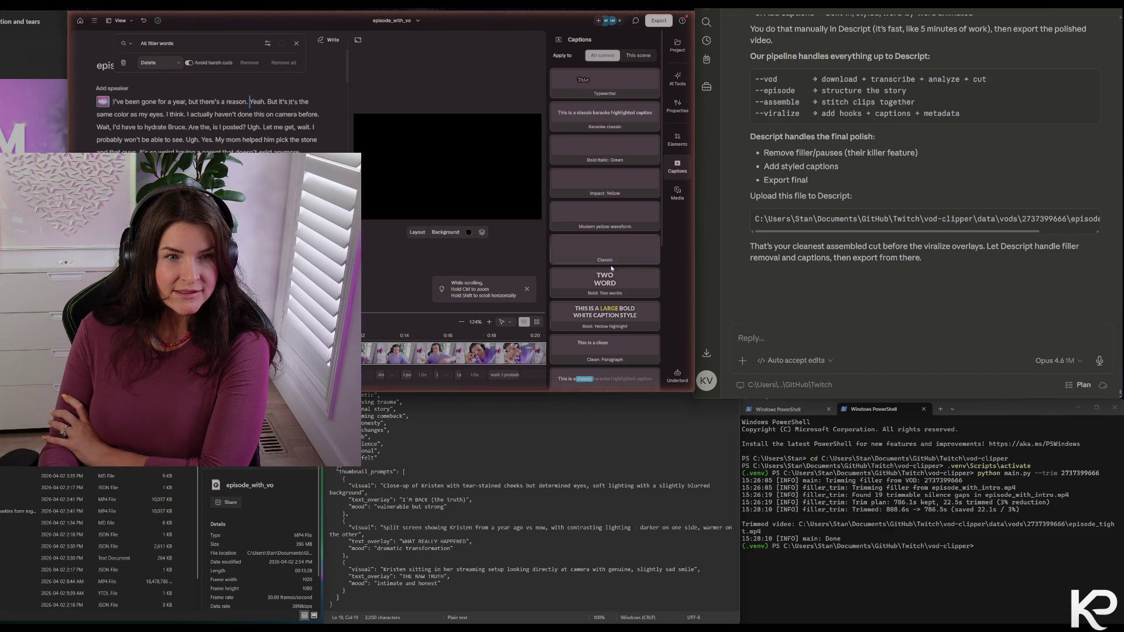
Apply Clean: Paragraph captions to all scenes, then return to the AI Tools list.
{"action": "left_click", "coordinate": [618, 350]}
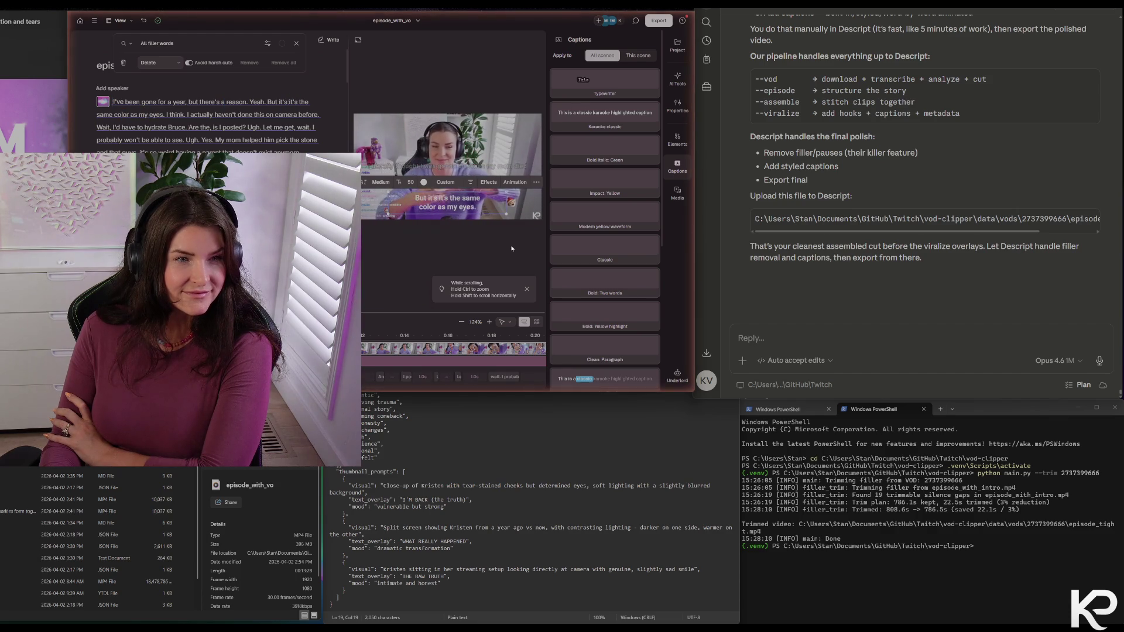
{"action": "left_click", "coordinate": [678, 79]}
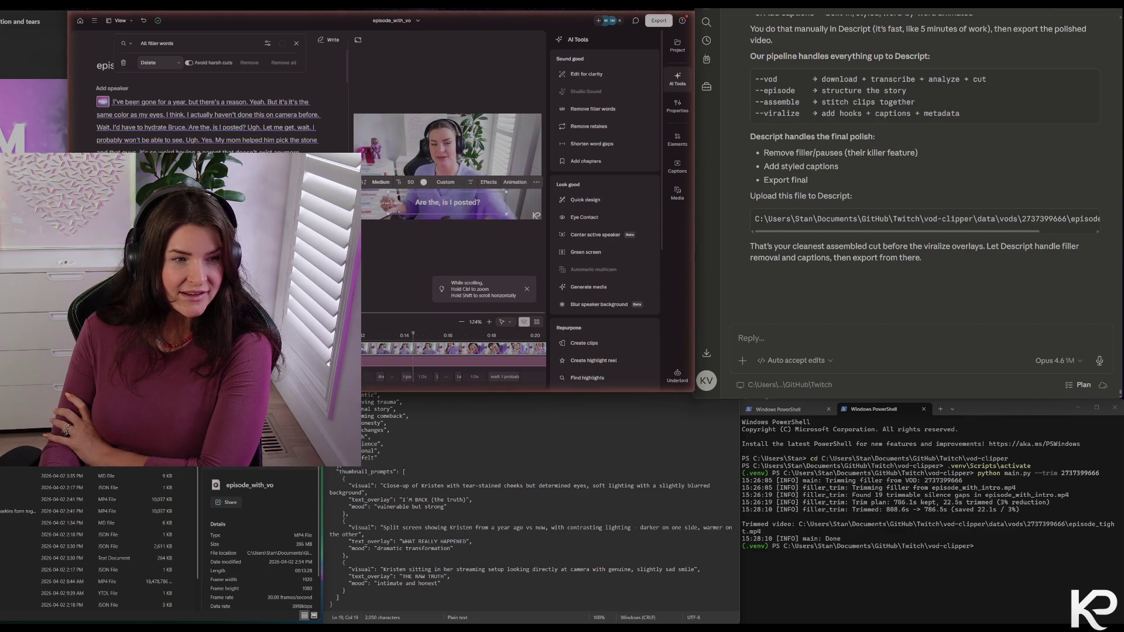
Close the filler-word bar, pause playback and dismiss the scrolling tip.
{"action": "left_click", "coordinate": [296, 43]}
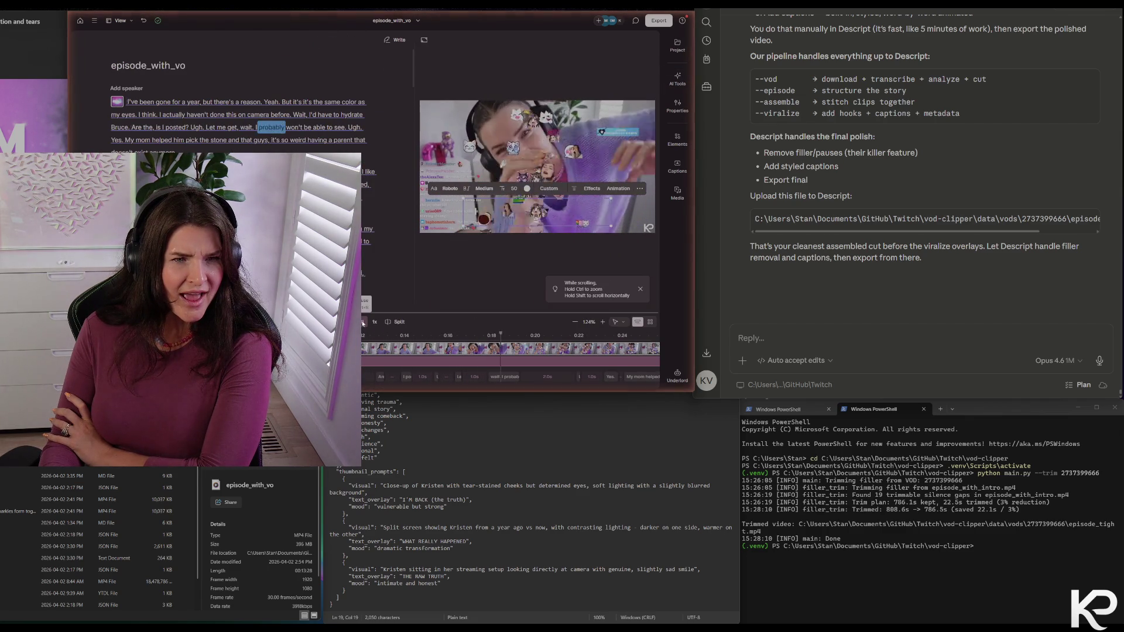
{"action": "left_click", "coordinate": [363, 323]}
{"action": "left_click", "coordinate": [639, 290]}
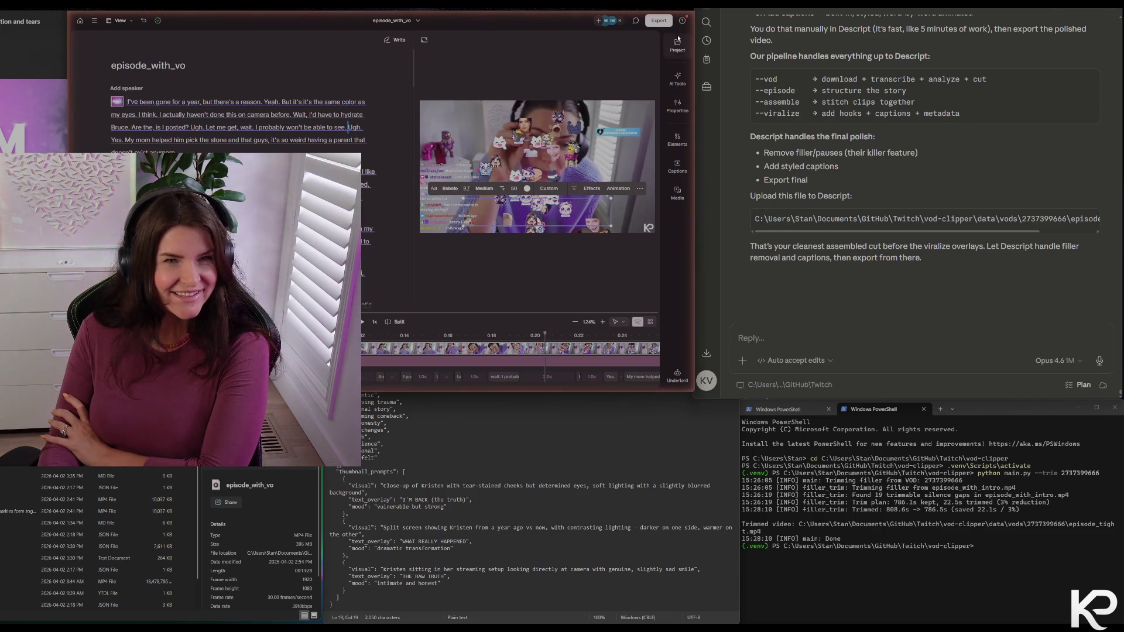
Select the whole transcript, apply Studio Sound, and return to the transcript start.
{"action": "left_click", "coordinate": [676, 76]}
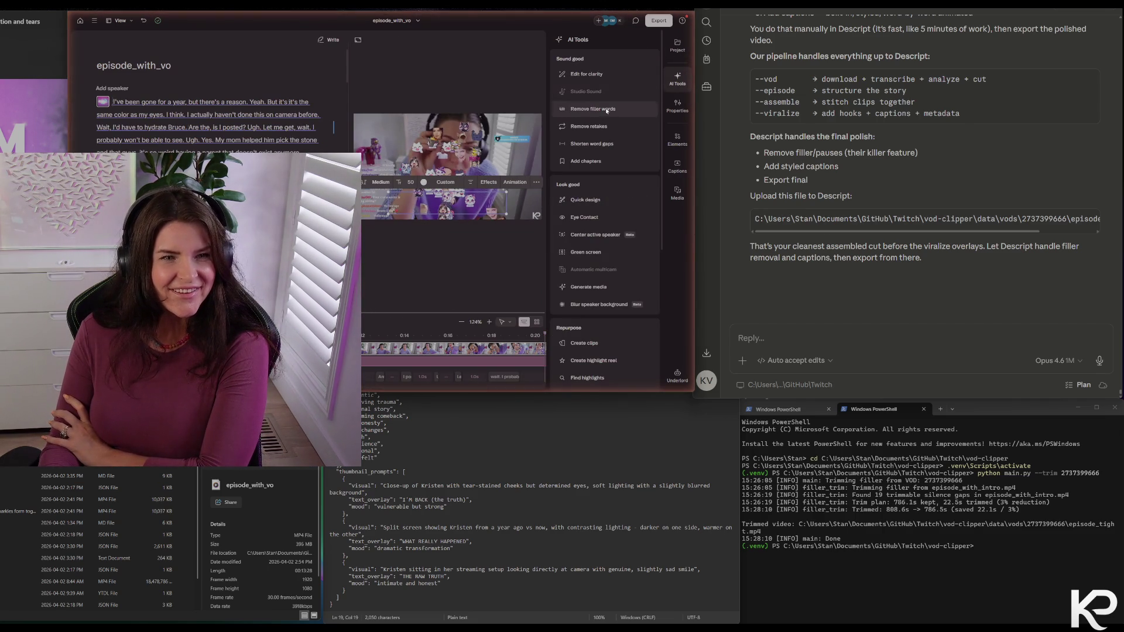
{"action": "mouse_move", "coordinate": [595, 89]}
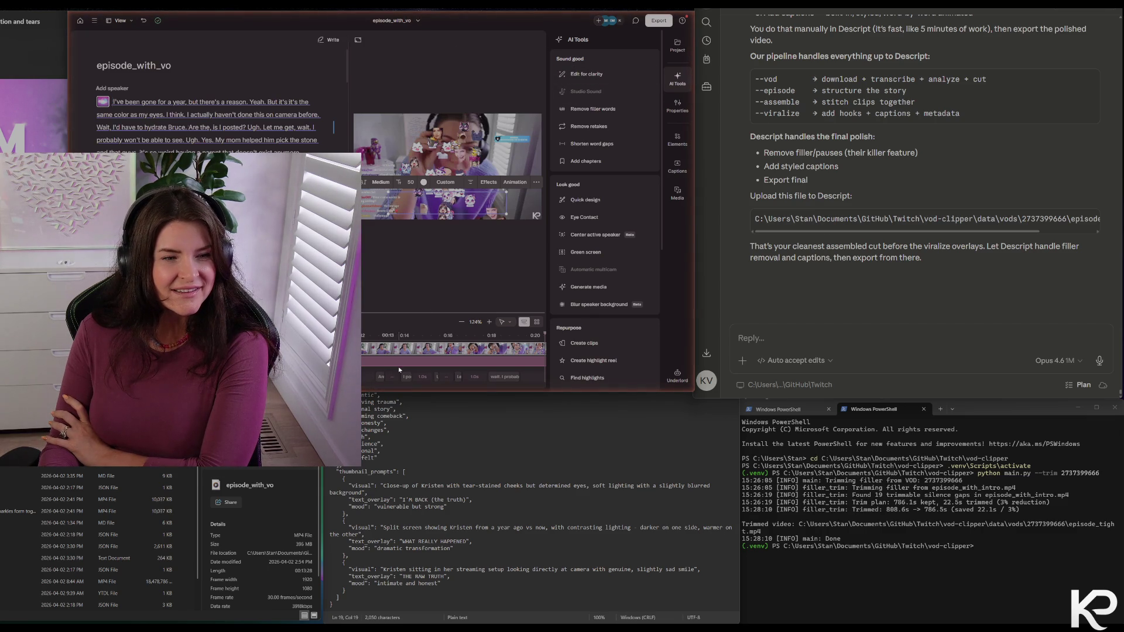
{"action": "left_click", "coordinate": [398, 367]}
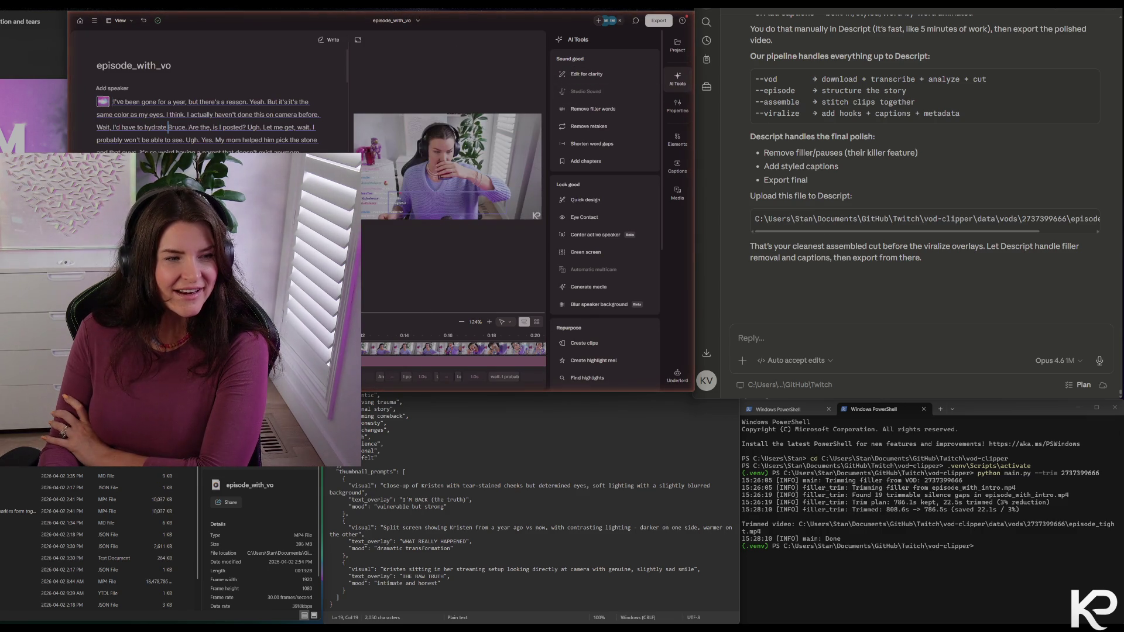
{"action": "key", "text": "ctrl+a"}
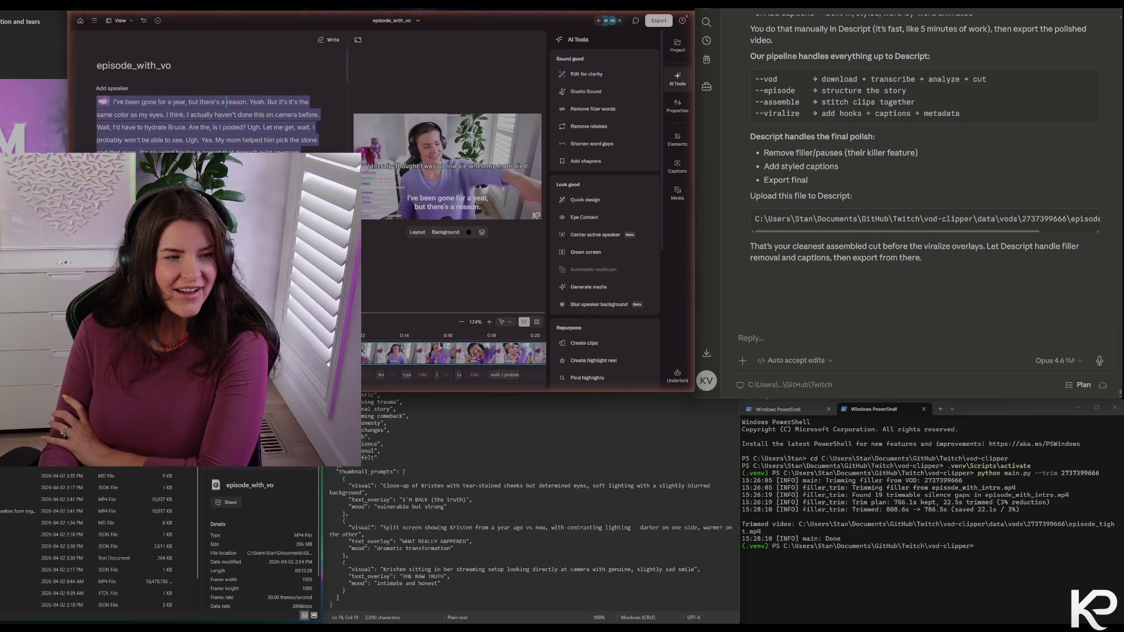
{"action": "left_click", "coordinate": [586, 92]}
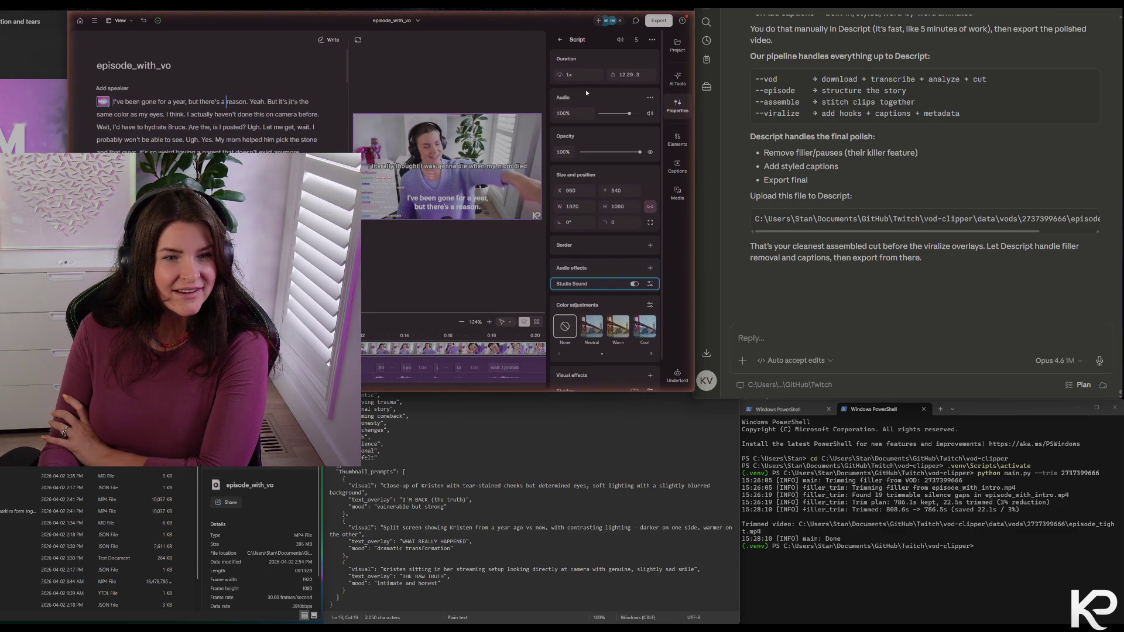
{"action": "left_click", "coordinate": [429, 283]}
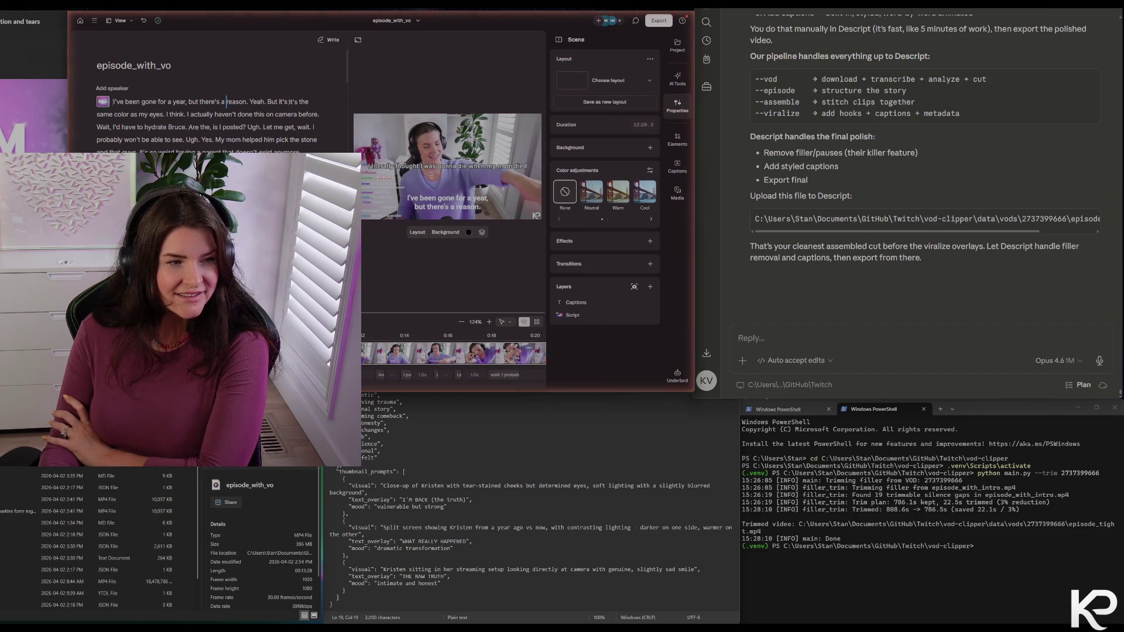
{"action": "left_click", "coordinate": [142, 102]}
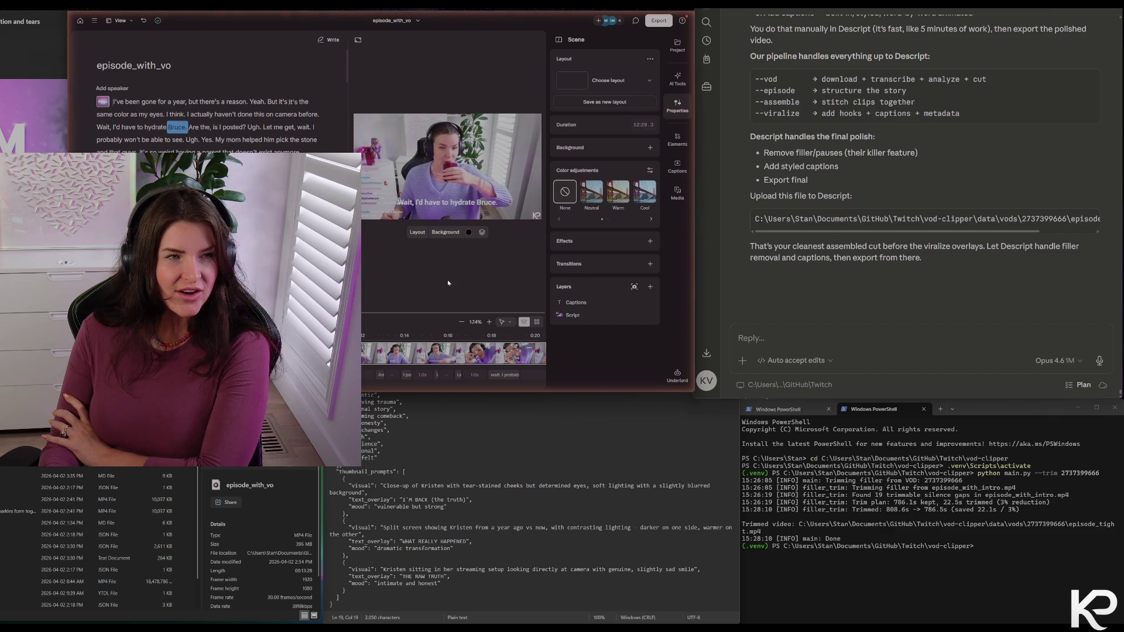
Widen the editor window and select the preview caption to show its font, size and position.
{"action": "left_click", "coordinate": [358, 40]}
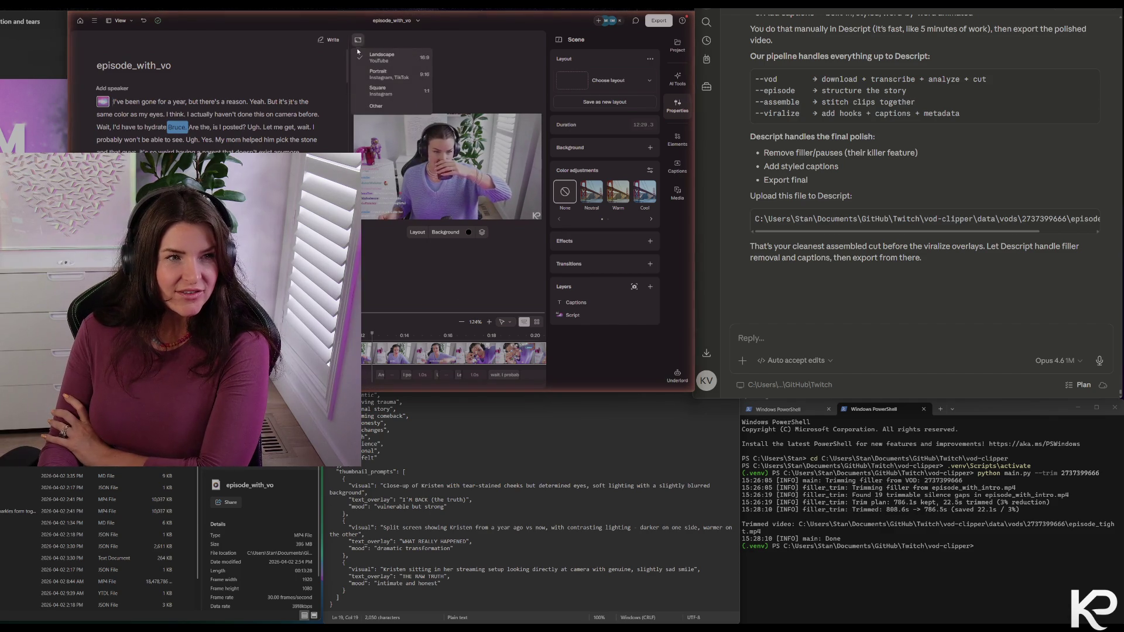
{"action": "left_click_drag", "start_coordinate": [694, 153], "coordinate": [970, 172]}
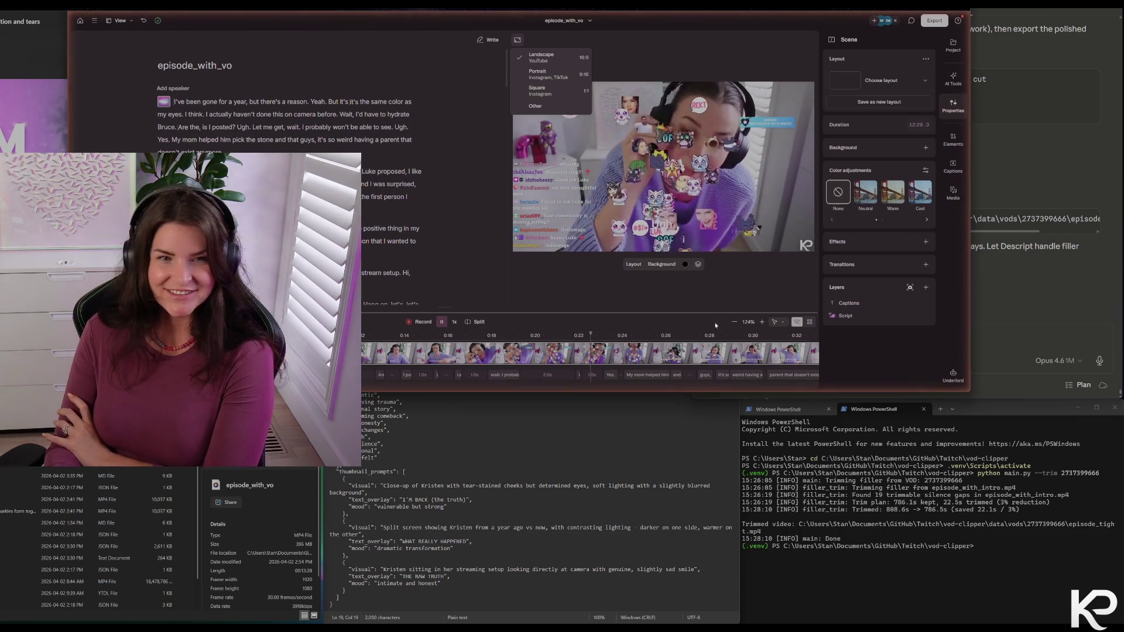
{"action": "left_click", "coordinate": [599, 287]}
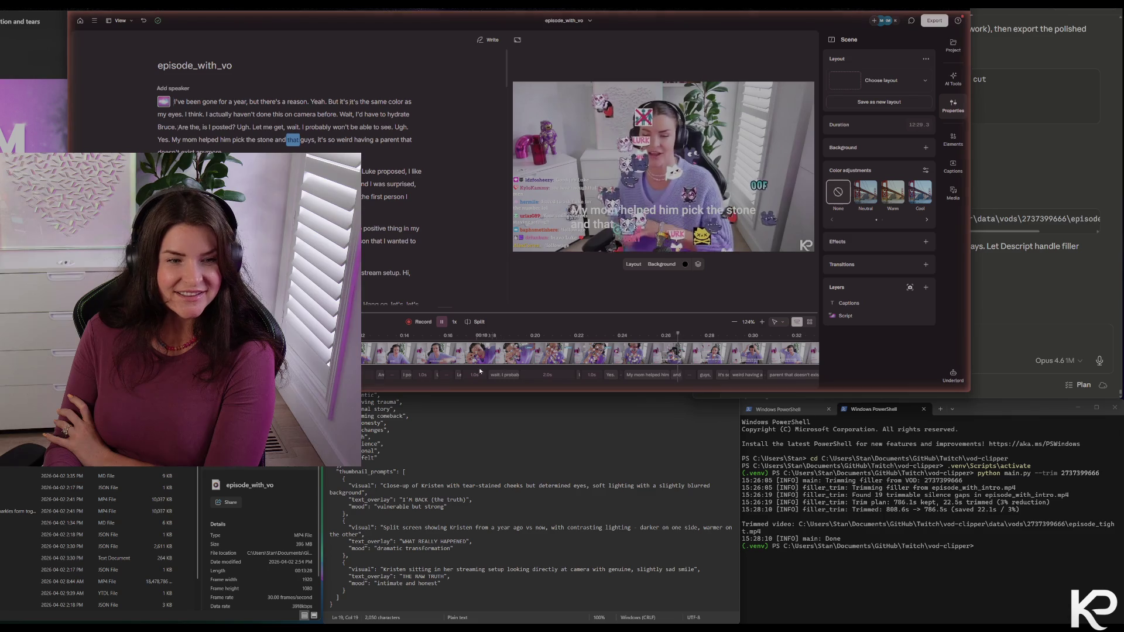
{"action": "scroll", "coordinate": [372, 389], "scroll_direction": "right", "scroll_amount": 5}
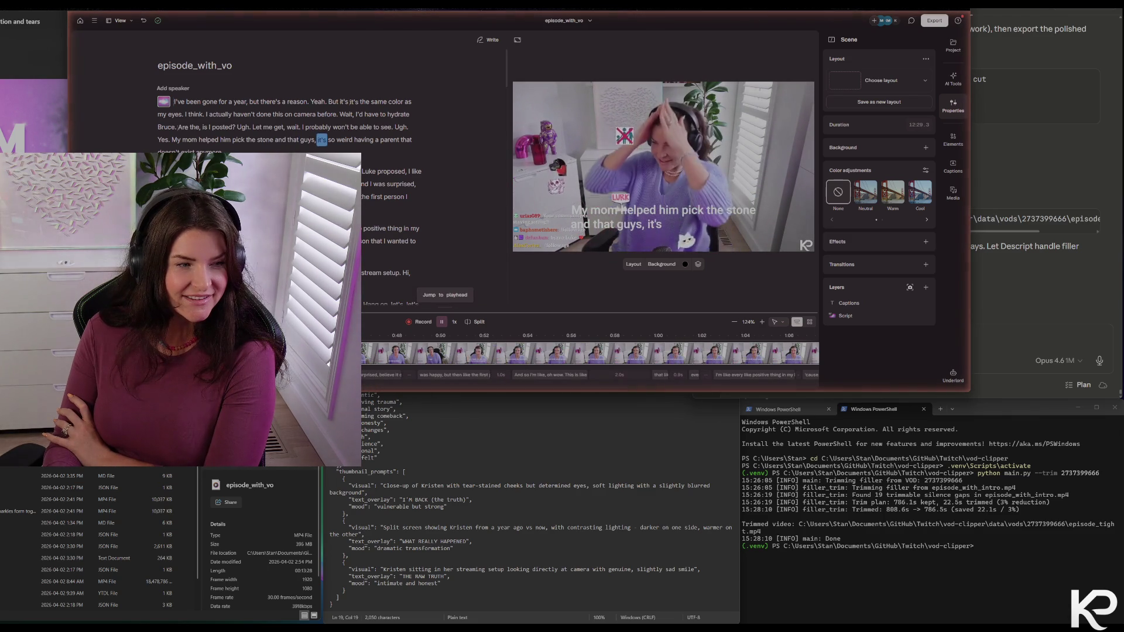
{"action": "scroll", "coordinate": [372, 389], "scroll_direction": "right", "scroll_amount": 3}
{"action": "scroll", "coordinate": [455, 353], "scroll_direction": "right", "scroll_amount": 15}
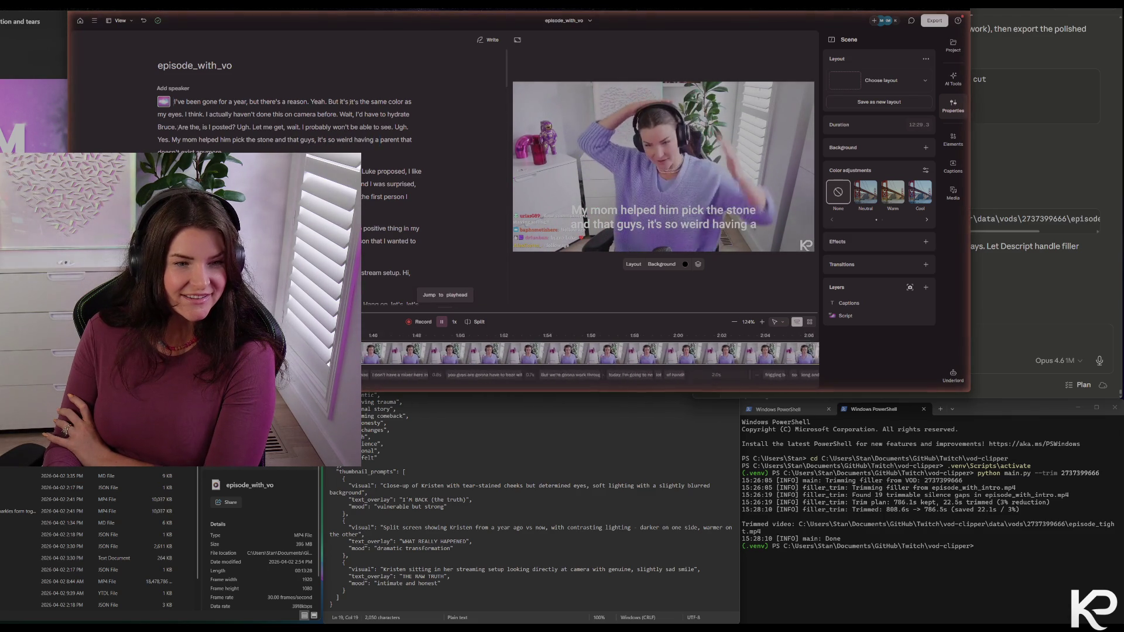
{"action": "left_click", "coordinate": [686, 223]}
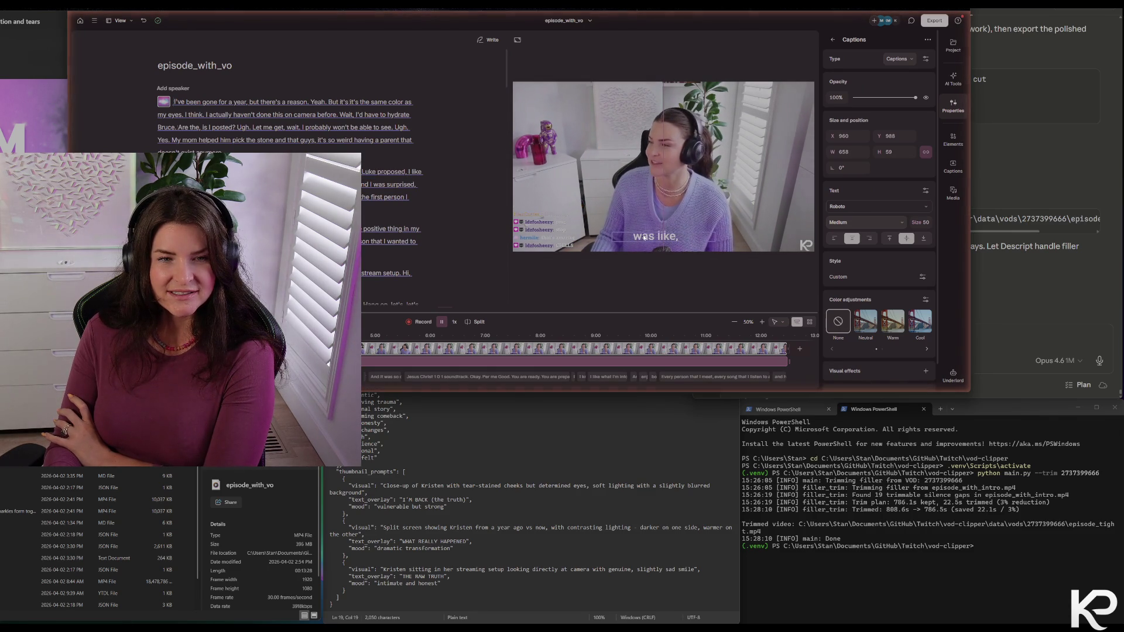
Deselect the caption, pause playback, and reopen the AI Tools list for the episode.
{"action": "left_click", "coordinate": [670, 283]}
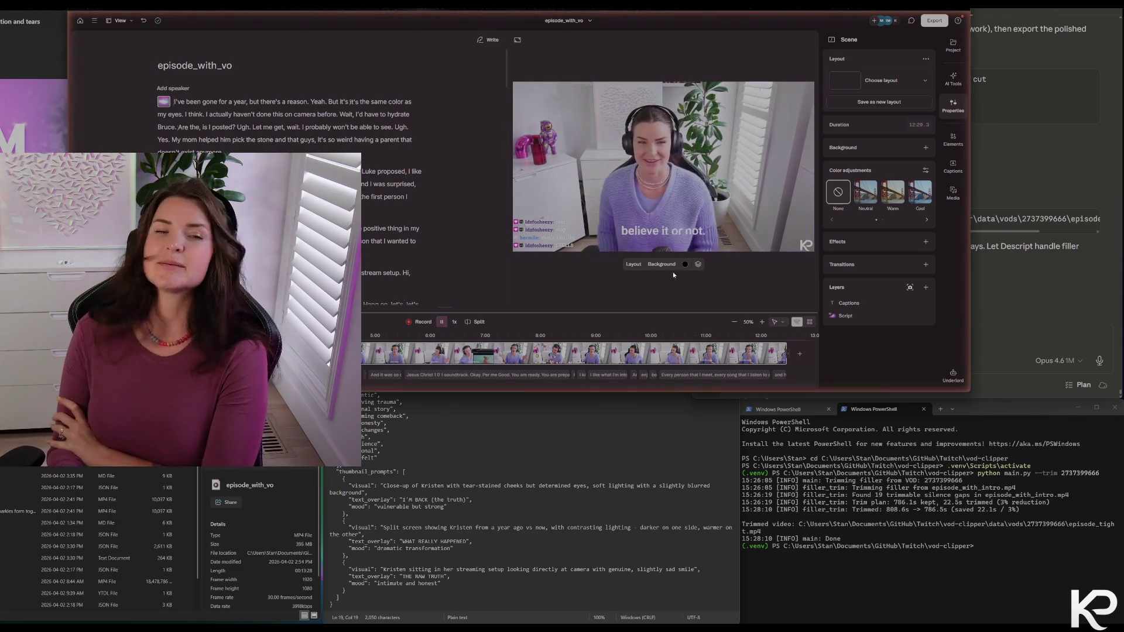
{"action": "left_click", "coordinate": [953, 166]}
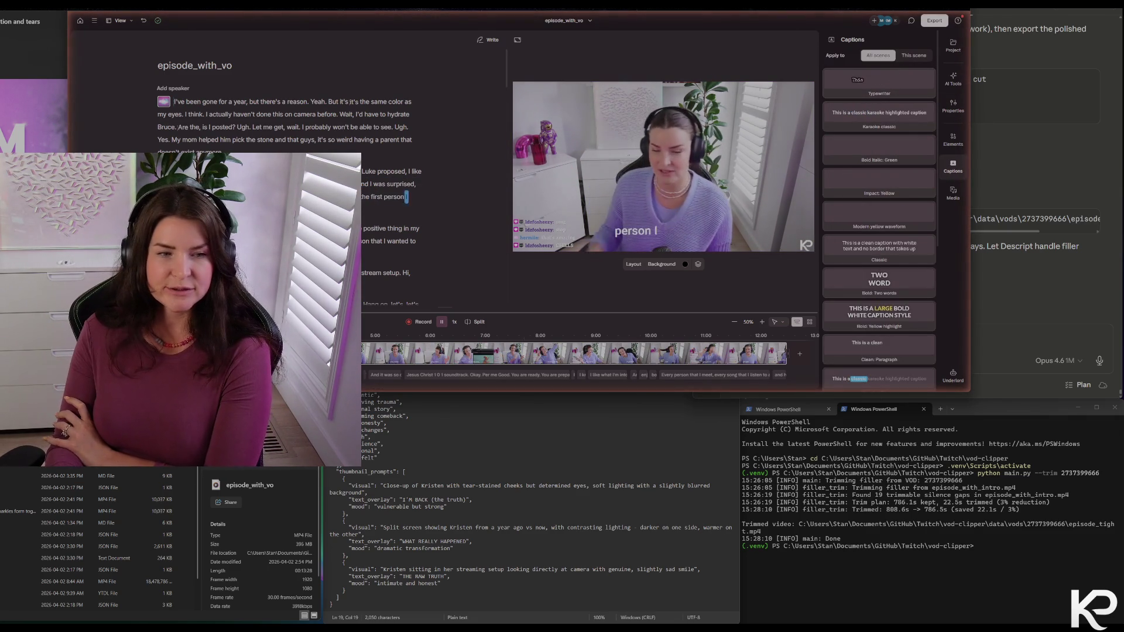
{"action": "key", "text": "space"}
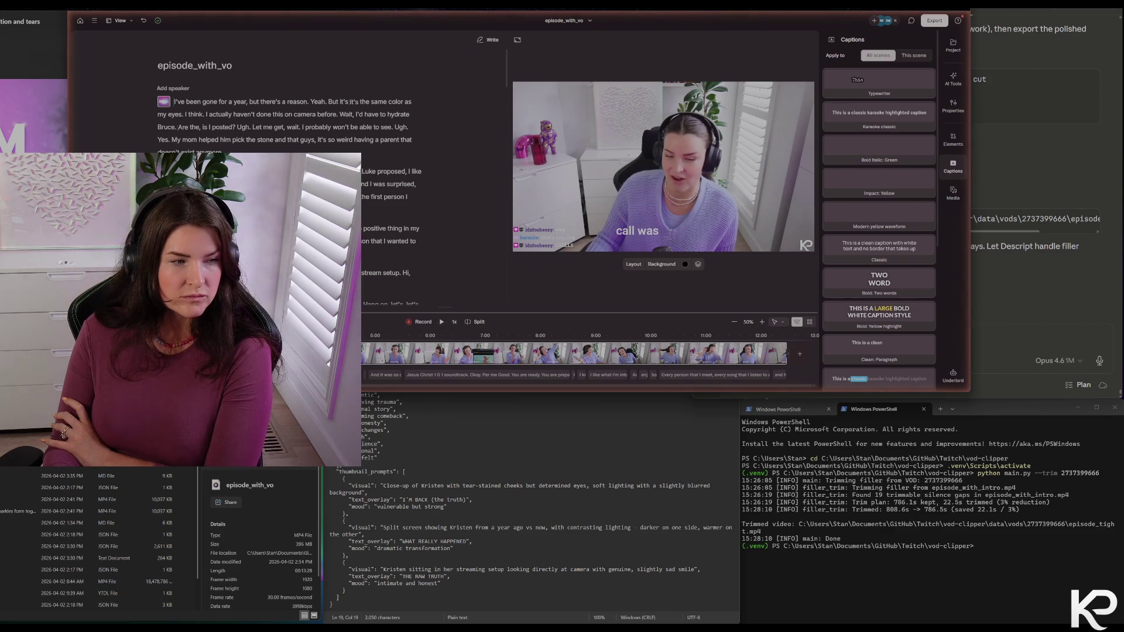
{"action": "scroll", "coordinate": [878, 250], "scroll_direction": "down", "scroll_amount": 3}
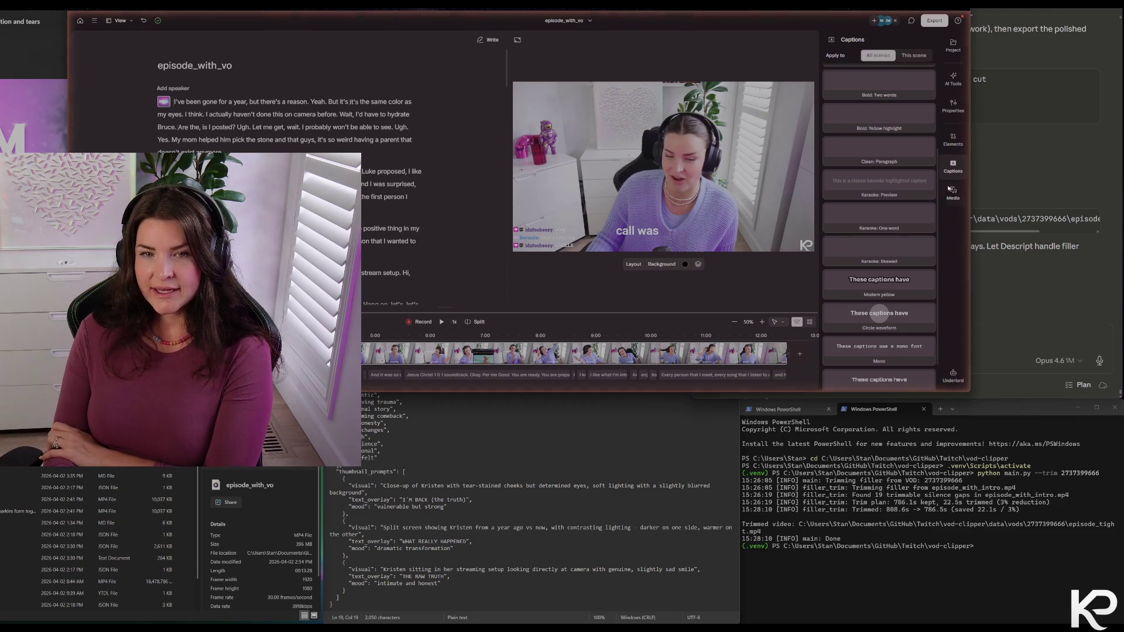
{"action": "left_click", "coordinate": [961, 107]}
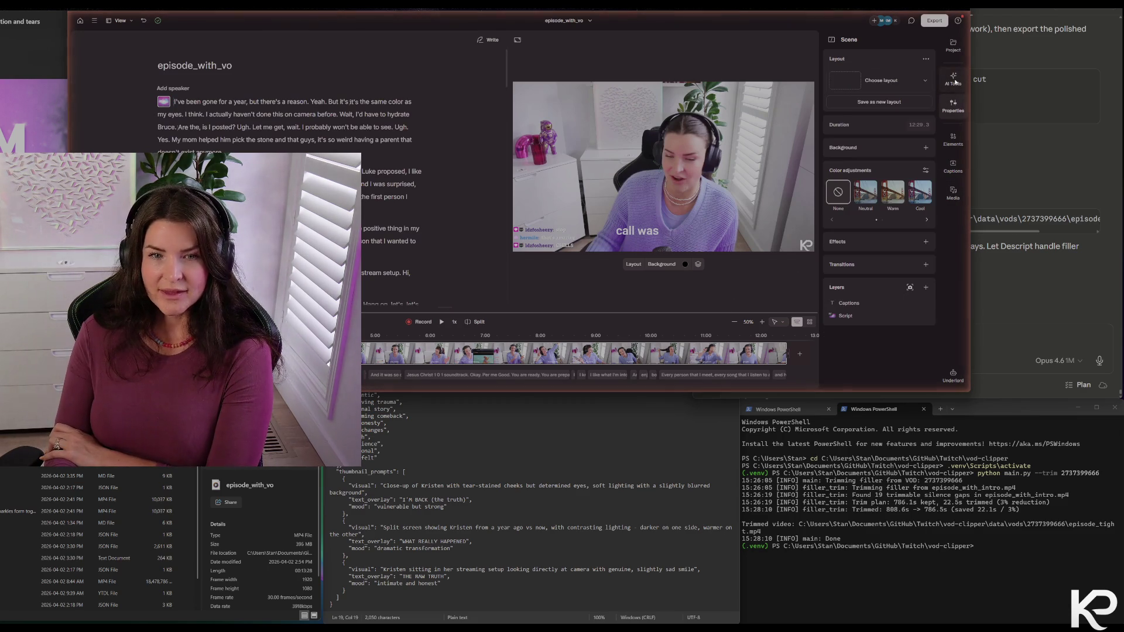
{"action": "left_click", "coordinate": [954, 80]}
{"action": "scroll", "coordinate": [885, 273], "scroll_direction": "down", "scroll_amount": 1}
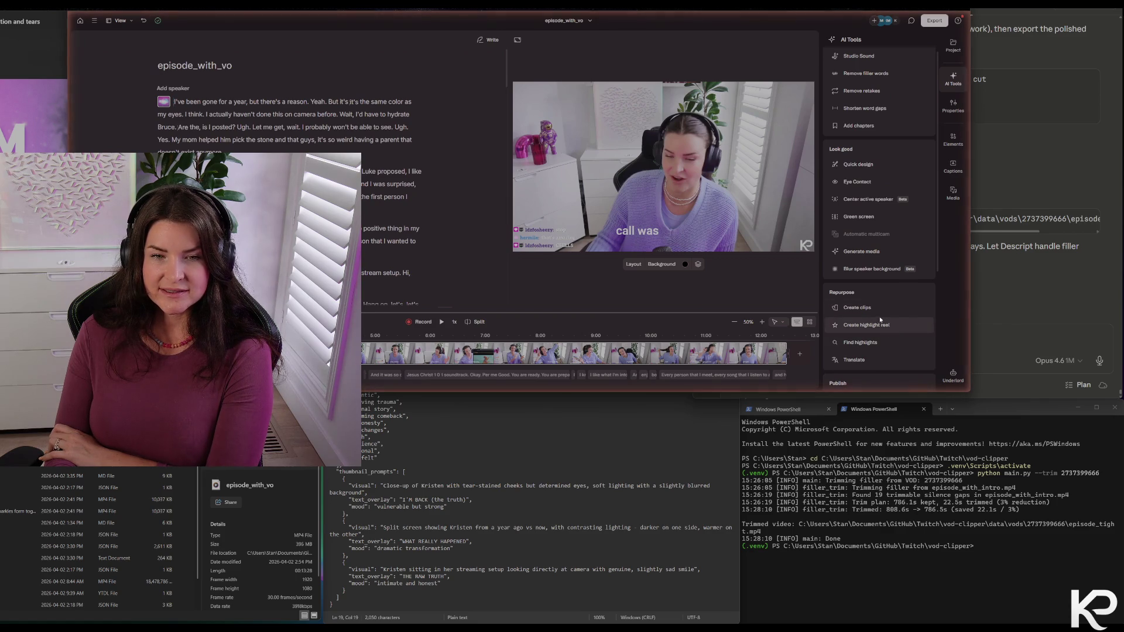
Set up Create clips with the Captioned Clips layout collection and submit it.
{"action": "left_click", "coordinate": [874, 311]}
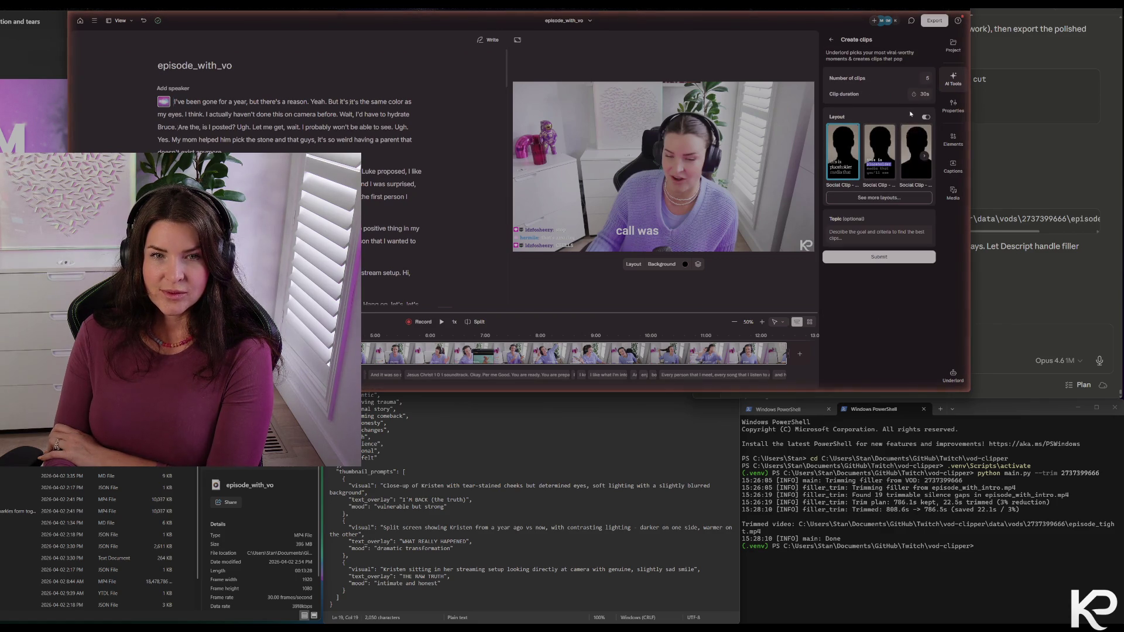
{"action": "left_click", "coordinate": [881, 199]}
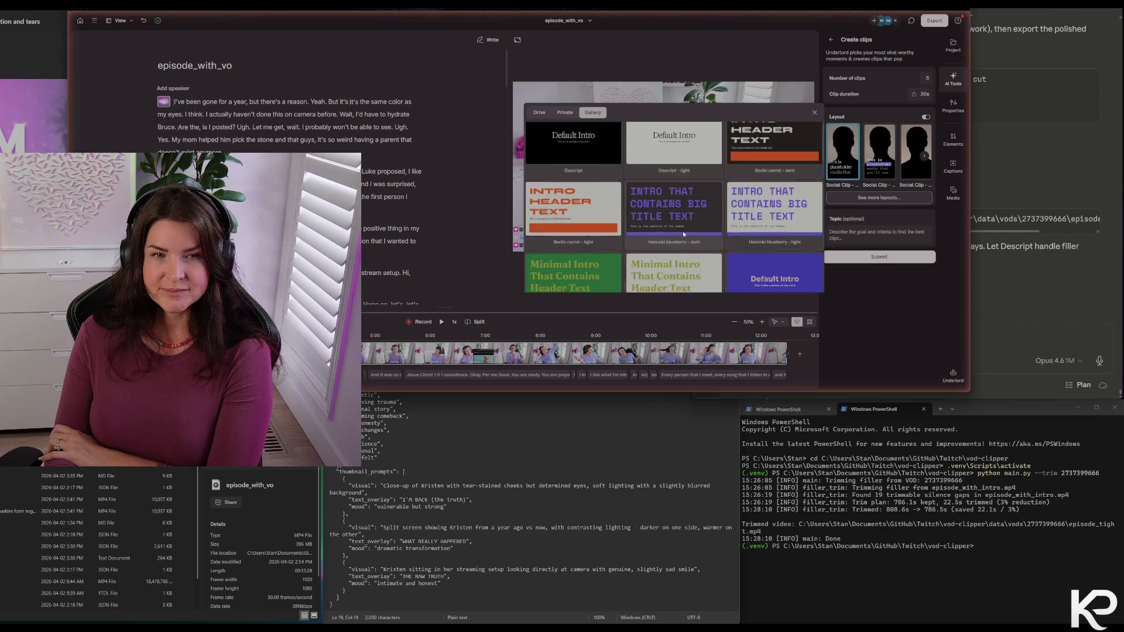
{"action": "scroll", "coordinate": [703, 228], "scroll_direction": "down", "scroll_amount": 5}
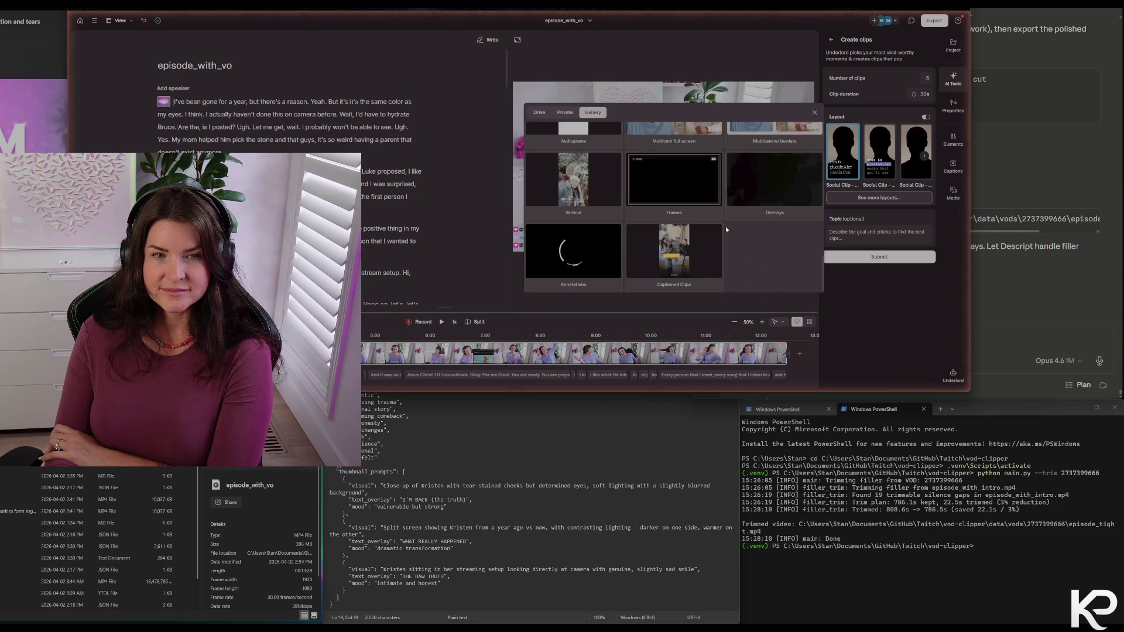
{"action": "left_click", "coordinate": [652, 245]}
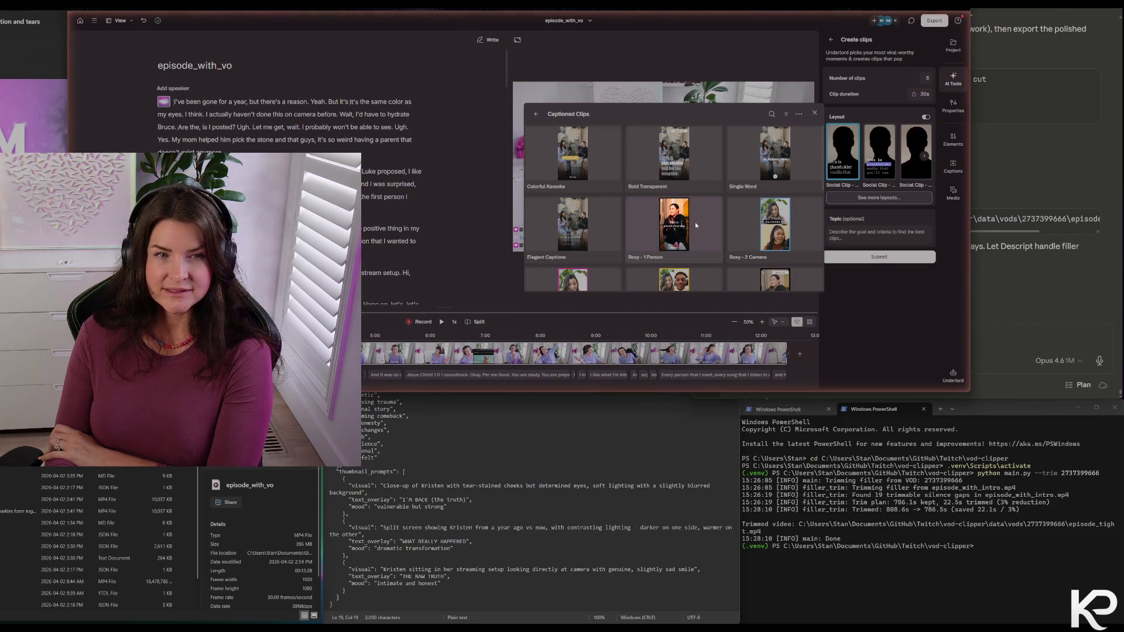
{"action": "left_click", "coordinate": [843, 297]}
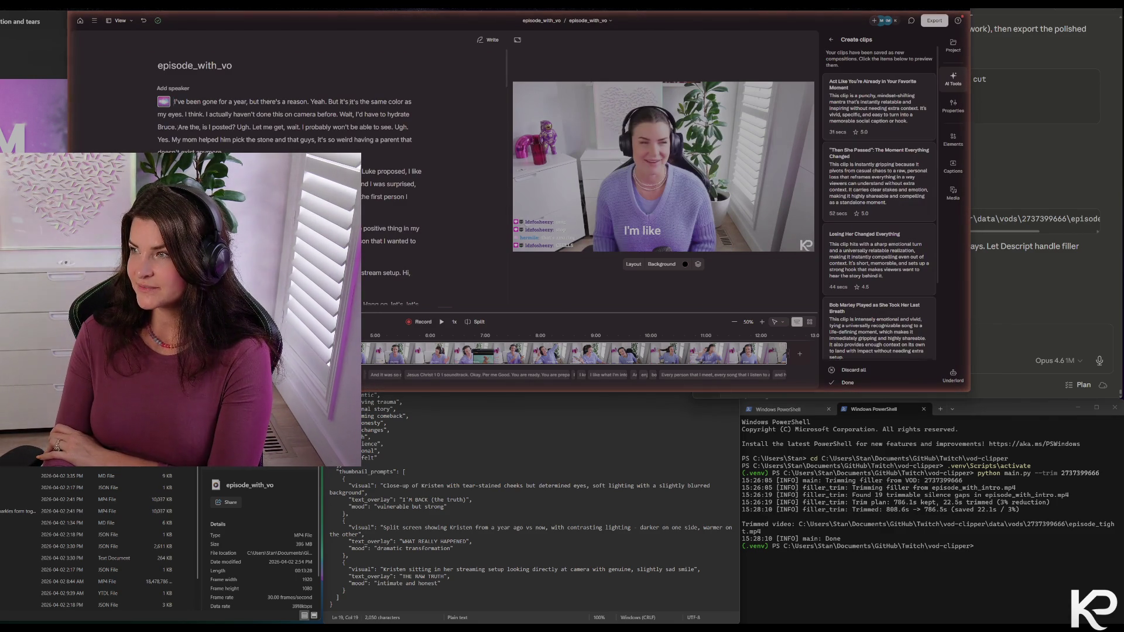
Open the first clip, 'Act Like You're Already in Your Favorite Moment', and play it.
{"action": "mouse_move", "coordinate": [894, 99]}
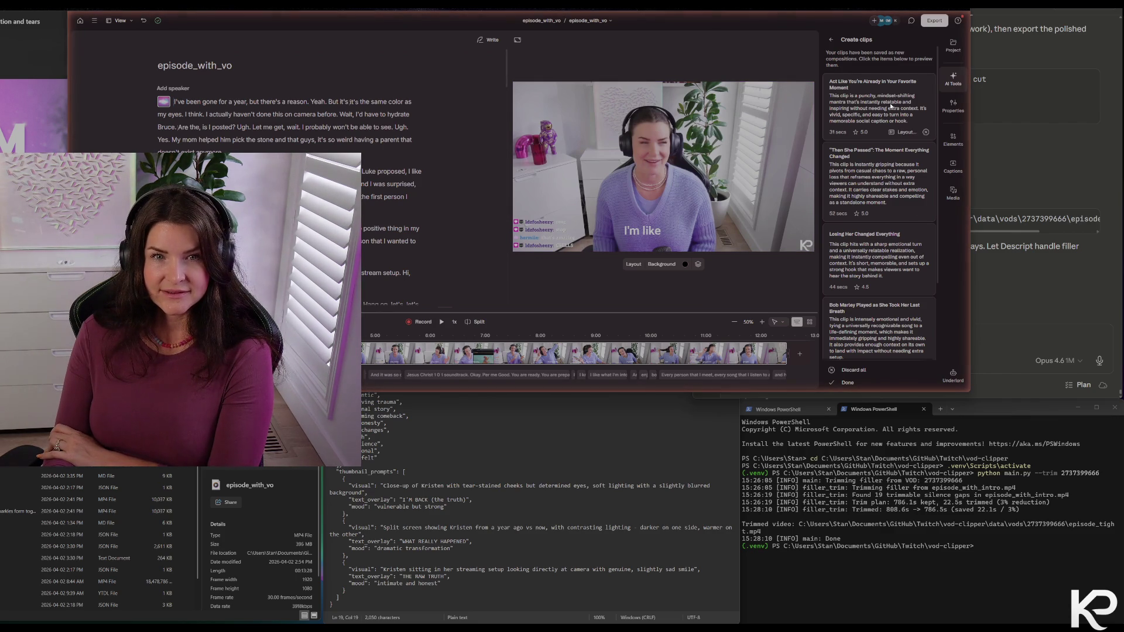
{"action": "left_click", "coordinate": [890, 106]}
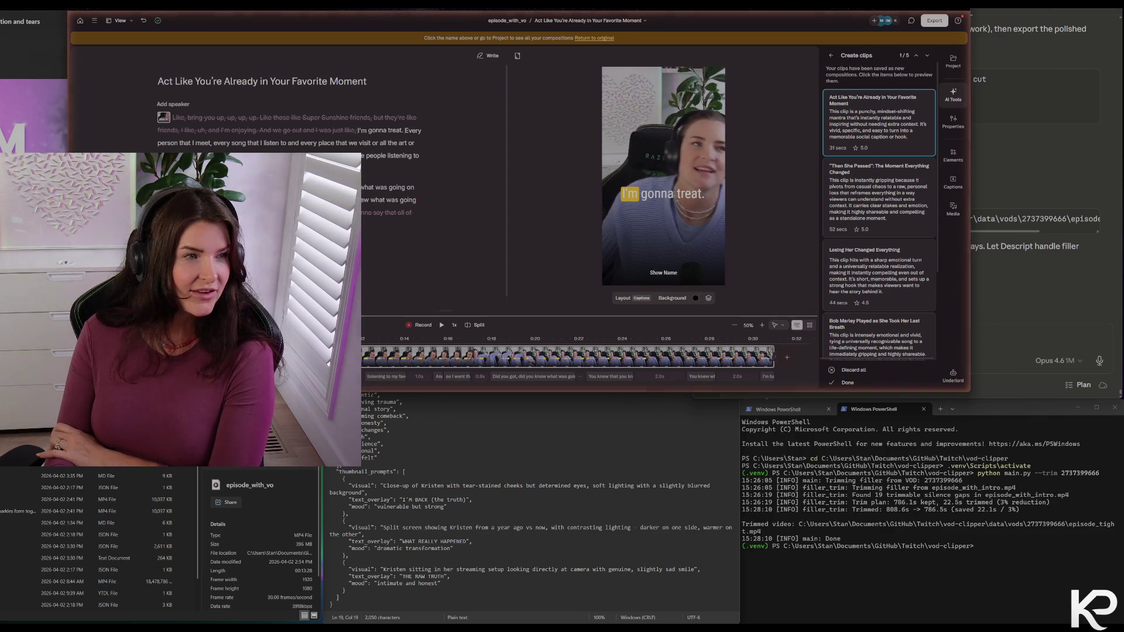
{"action": "scroll", "coordinate": [444, 226], "scroll_direction": "down", "scroll_amount": 1}
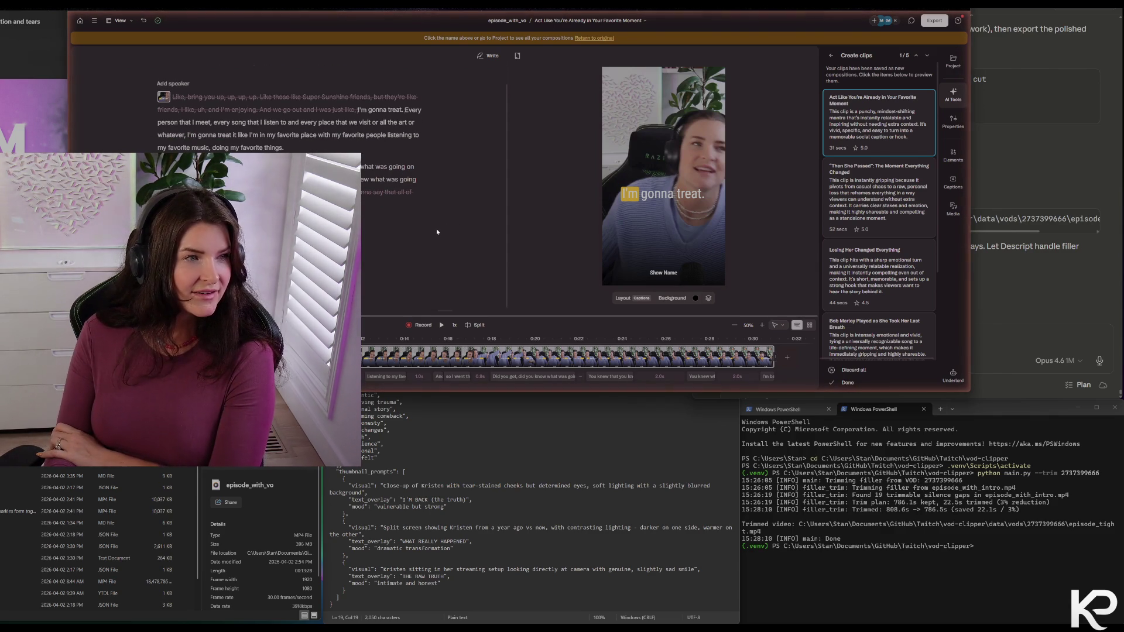
{"action": "scroll", "coordinate": [434, 227], "scroll_direction": "up", "scroll_amount": 1}
{"action": "left_click", "coordinate": [442, 325]}
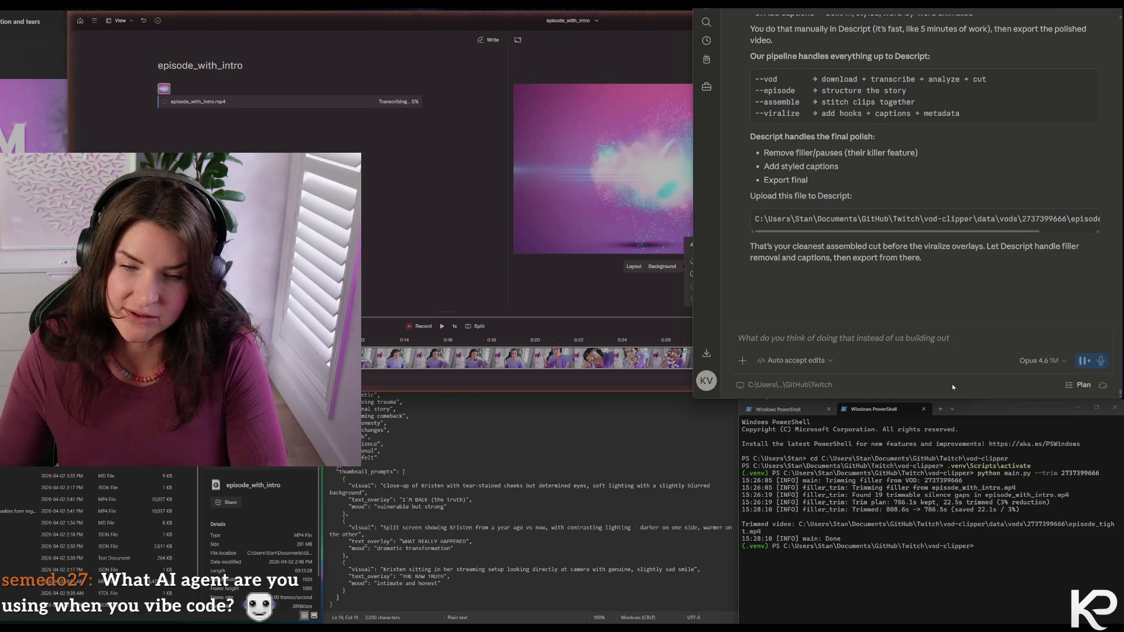
Send the question about letting Descript do the final polish and read Claude's reply.
{"action": "left_click", "coordinate": [1098, 361]}
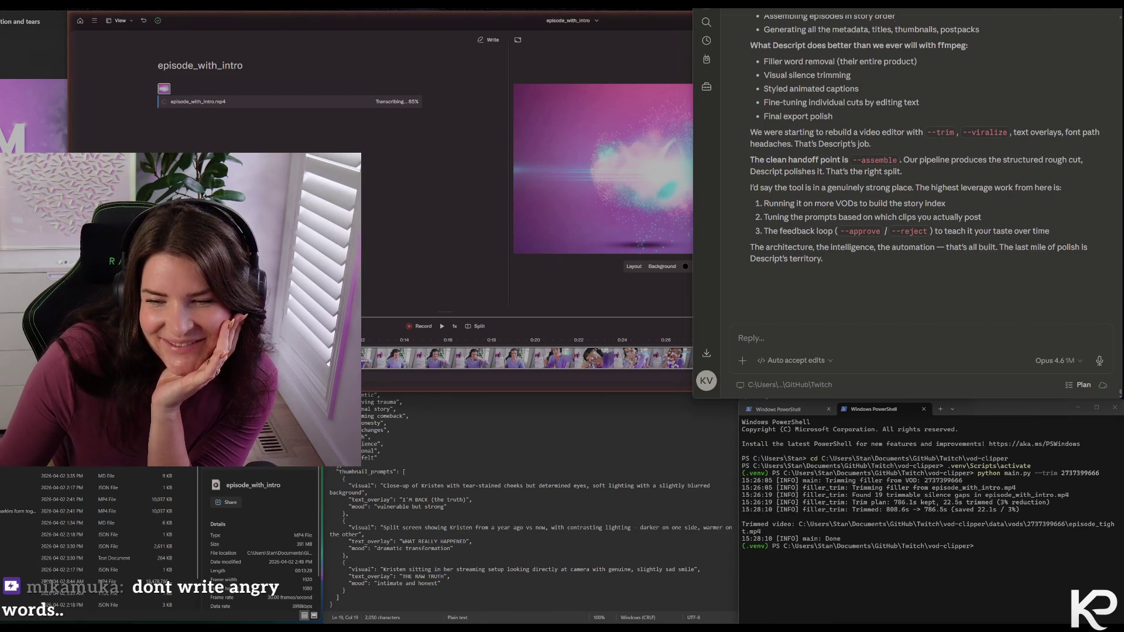
{"action": "scroll", "coordinate": [883, 188], "scroll_direction": "up", "scroll_amount": 1}
{"action": "scroll", "coordinate": [859, 156], "scroll_direction": "up", "scroll_amount": 5}
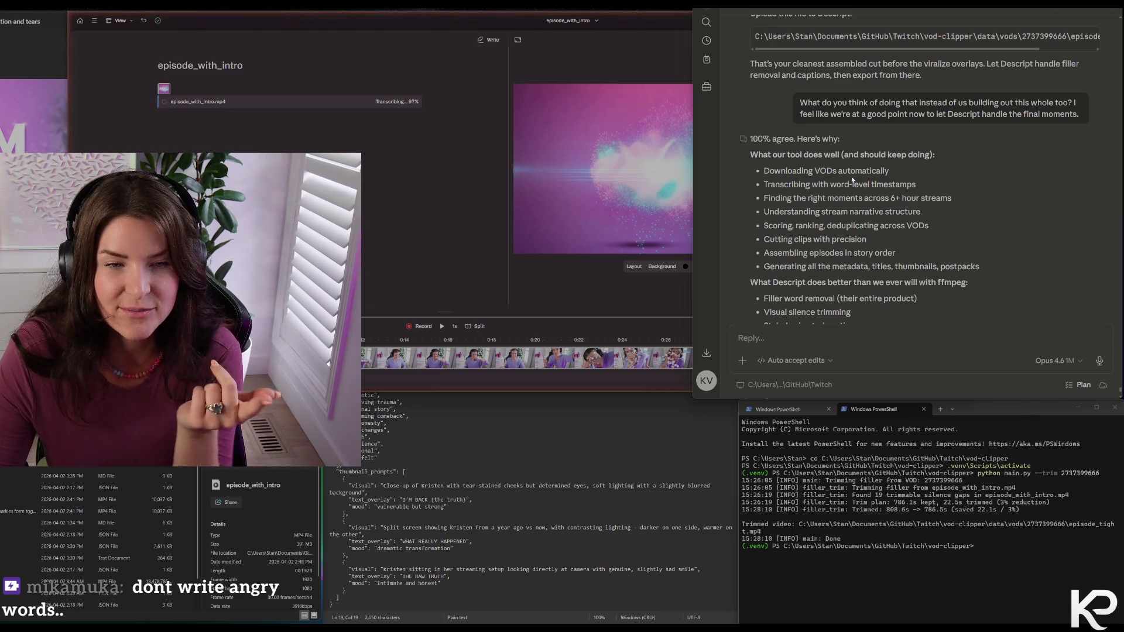
{"action": "scroll", "coordinate": [980, 231], "scroll_direction": "down", "scroll_amount": 1}
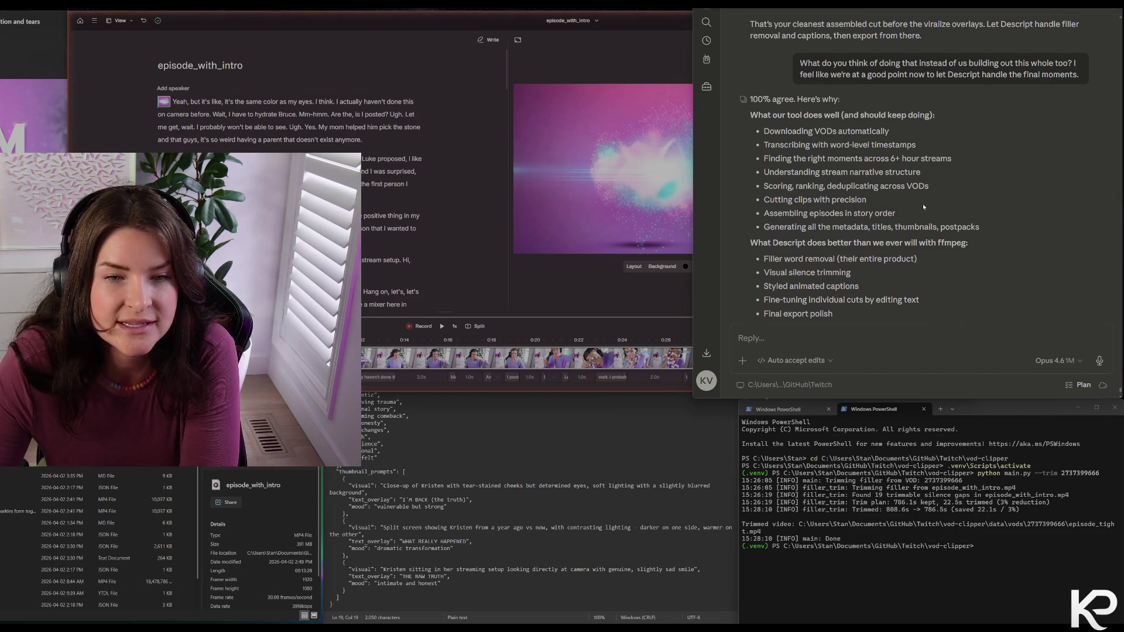
{"action": "scroll", "coordinate": [923, 207], "scroll_direction": "down", "scroll_amount": 1}
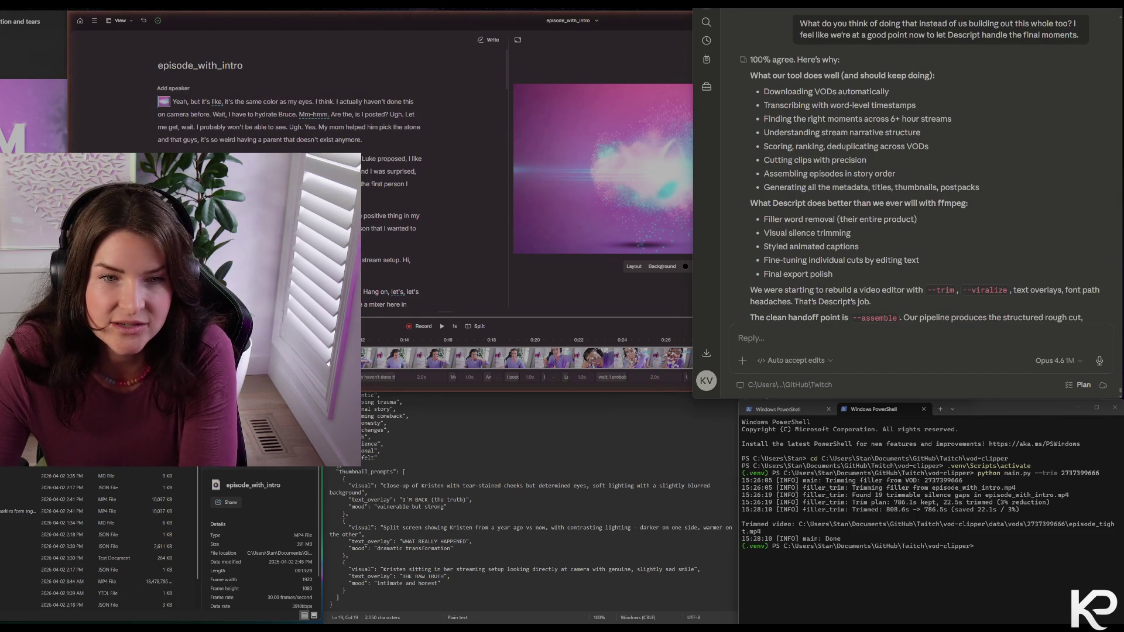
{"action": "scroll", "coordinate": [916, 158], "scroll_direction": "down", "scroll_amount": 2}
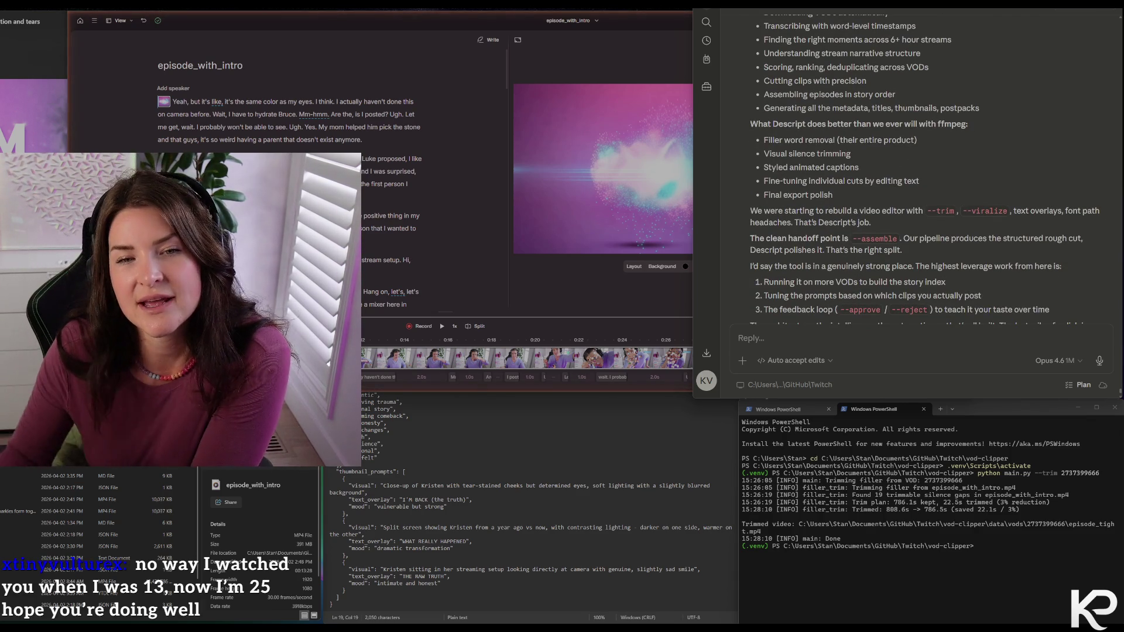
{"action": "left_click_drag", "start_coordinate": [778, 123], "coordinate": [917, 141]}
{"action": "left_click", "coordinate": [788, 148]}
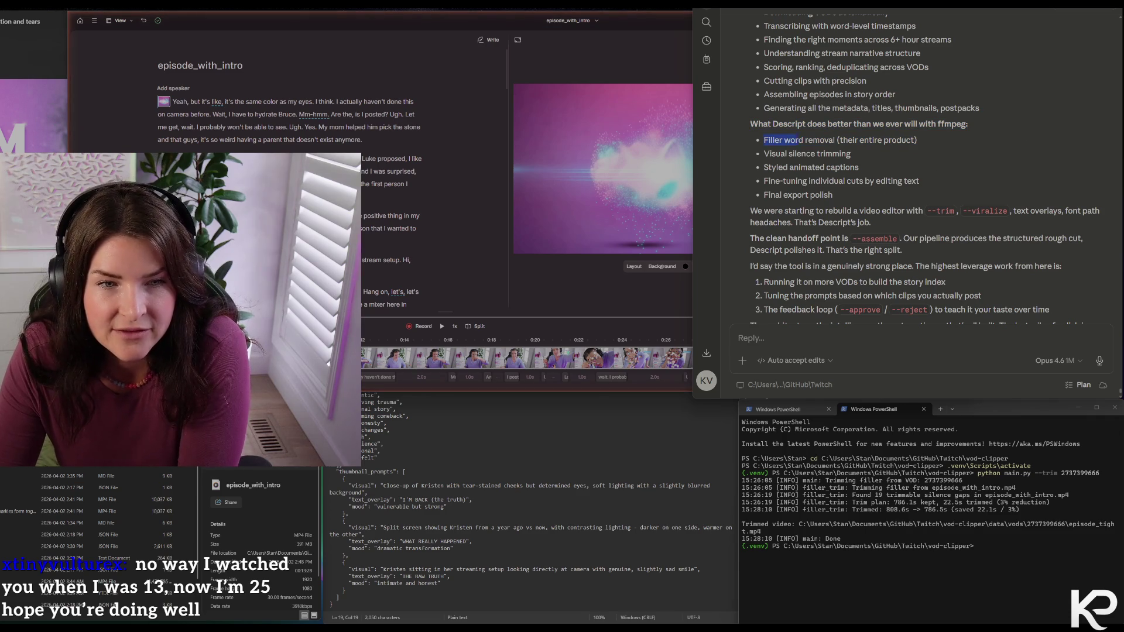
{"action": "left_click_drag", "start_coordinate": [764, 153], "coordinate": [884, 161]}
{"action": "left_click", "coordinate": [885, 162]}
{"action": "triple_click", "coordinate": [758, 170]}
{"action": "left_click_drag", "start_coordinate": [758, 185], "coordinate": [930, 181]}
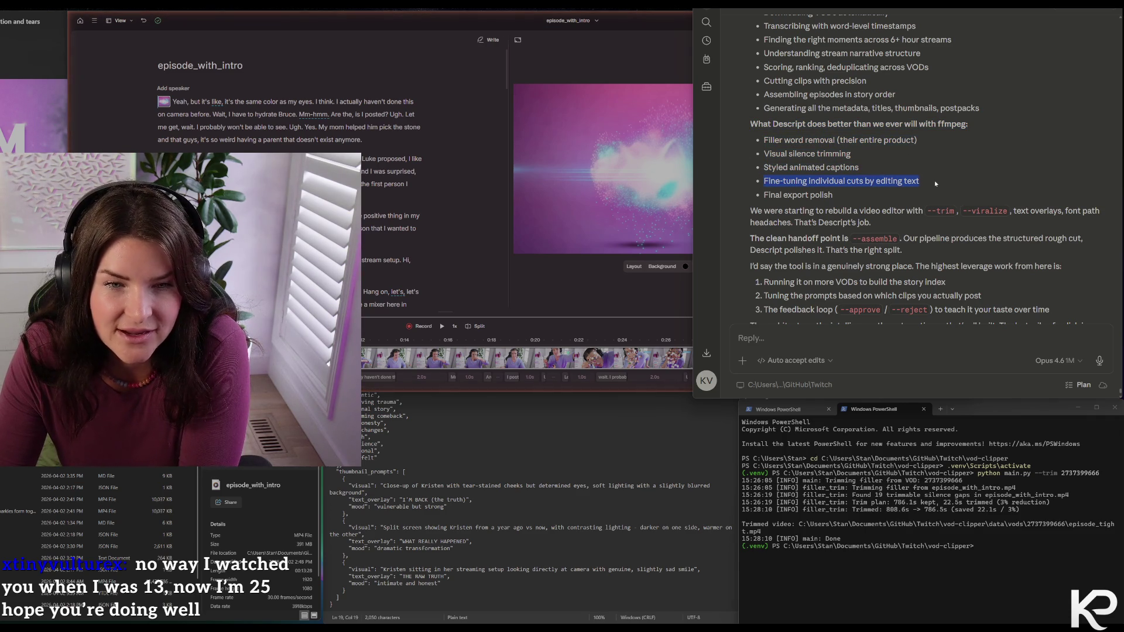
{"action": "left_click", "coordinate": [934, 180]}
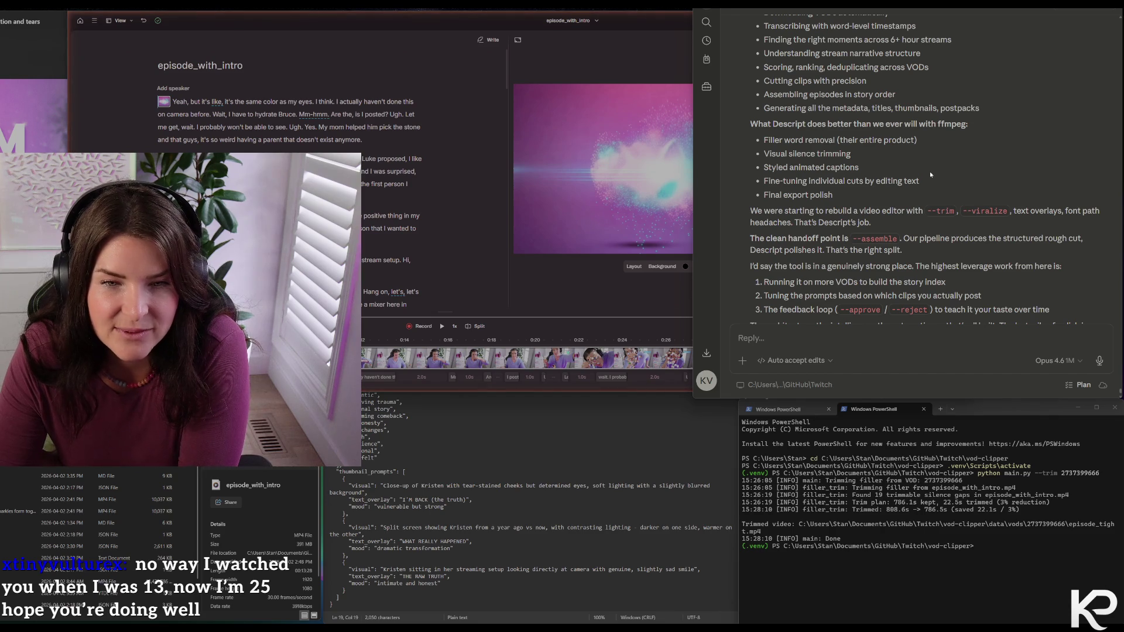
{"action": "scroll", "coordinate": [931, 177], "scroll_direction": "down", "scroll_amount": 3}
{"action": "left_click_drag", "start_coordinate": [747, 133], "coordinate": [906, 141]}
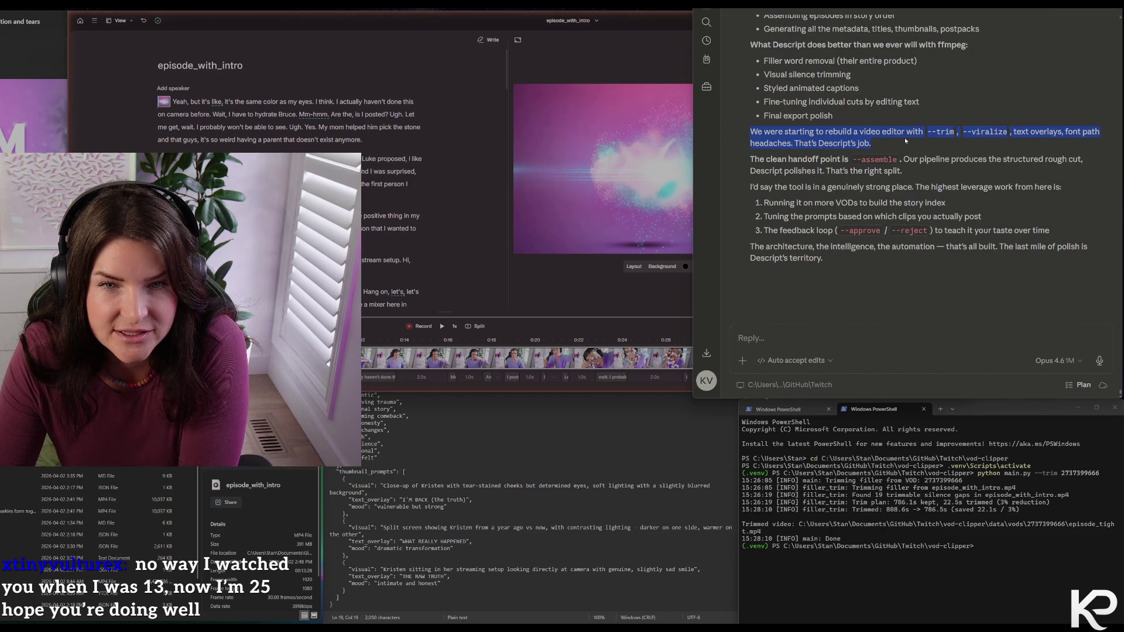
{"action": "left_click", "coordinate": [892, 145]}
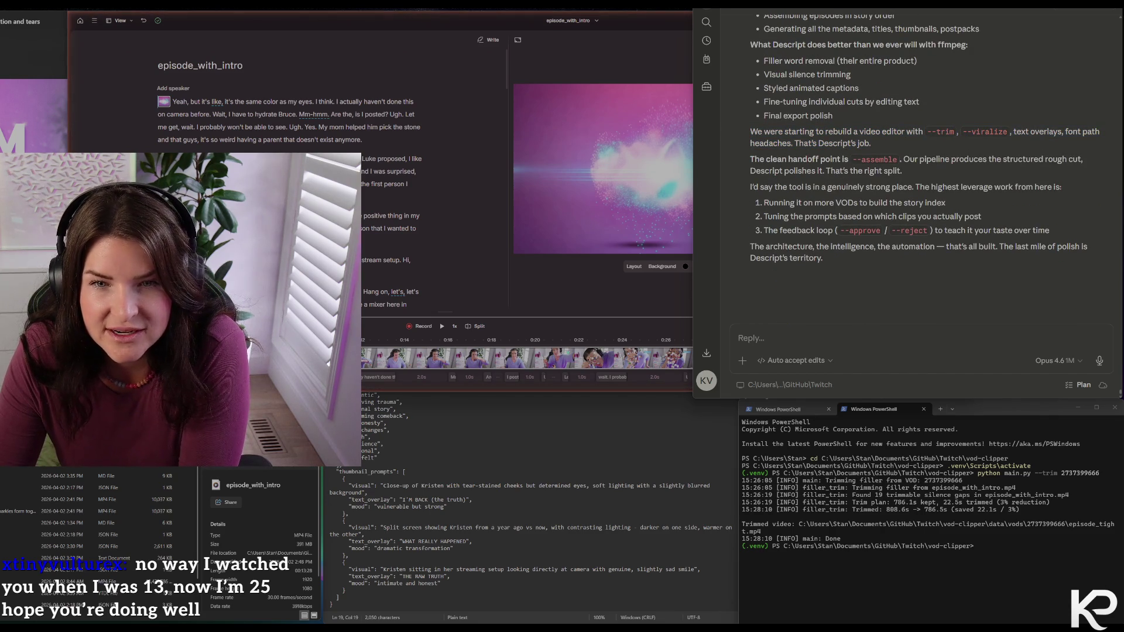
{"action": "left_click_drag", "start_coordinate": [746, 167], "coordinate": [921, 171]}
{"action": "left_click", "coordinate": [922, 172]}
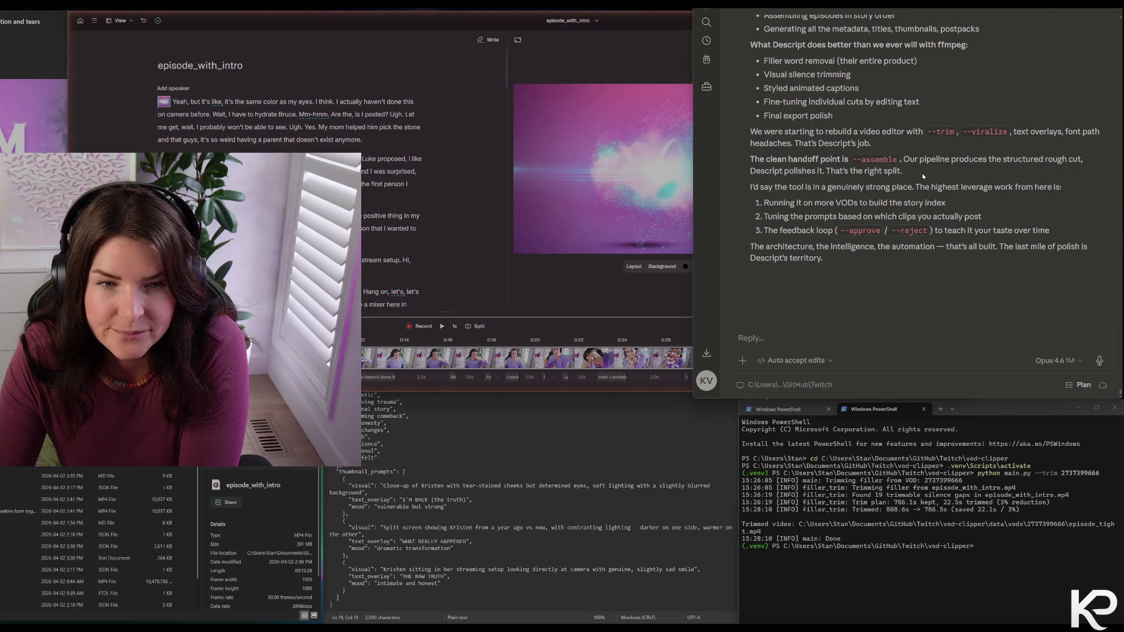
{"action": "left_click", "coordinate": [739, 337]}
{"action": "type", "text": "I comple"}
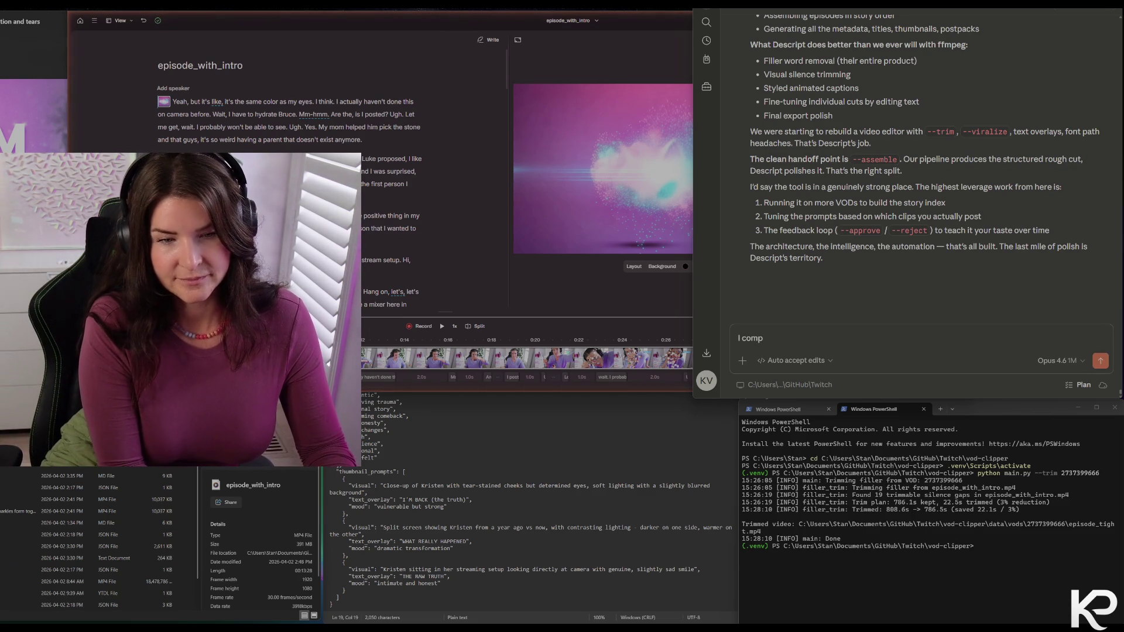
{"action": "type", "text": "tely agree"}
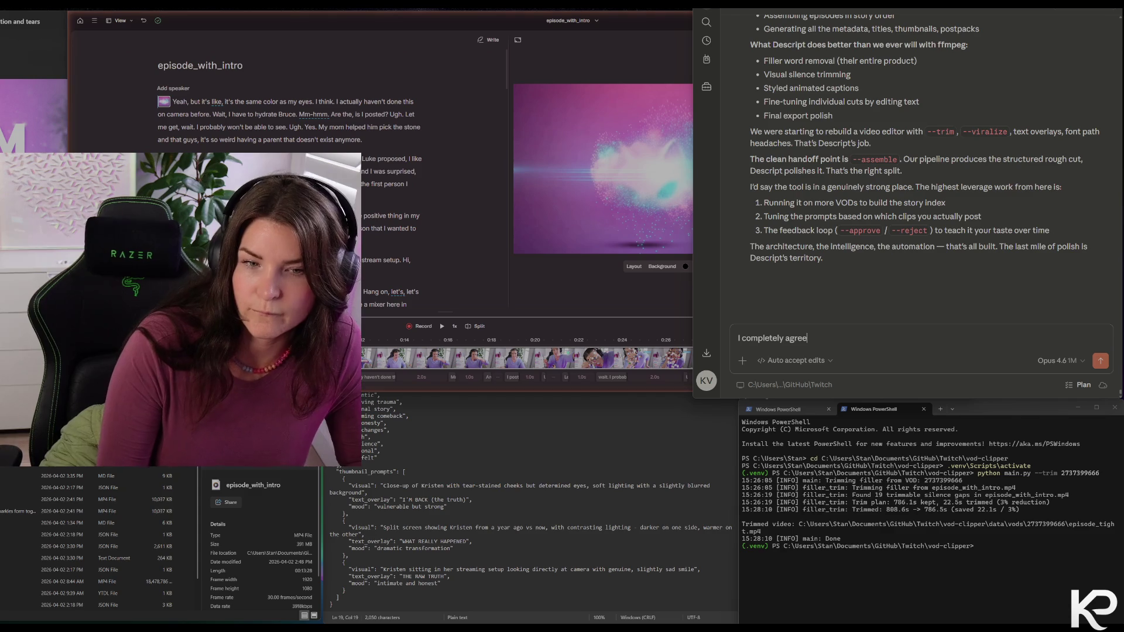
{"action": "type", "text": " okay what"}
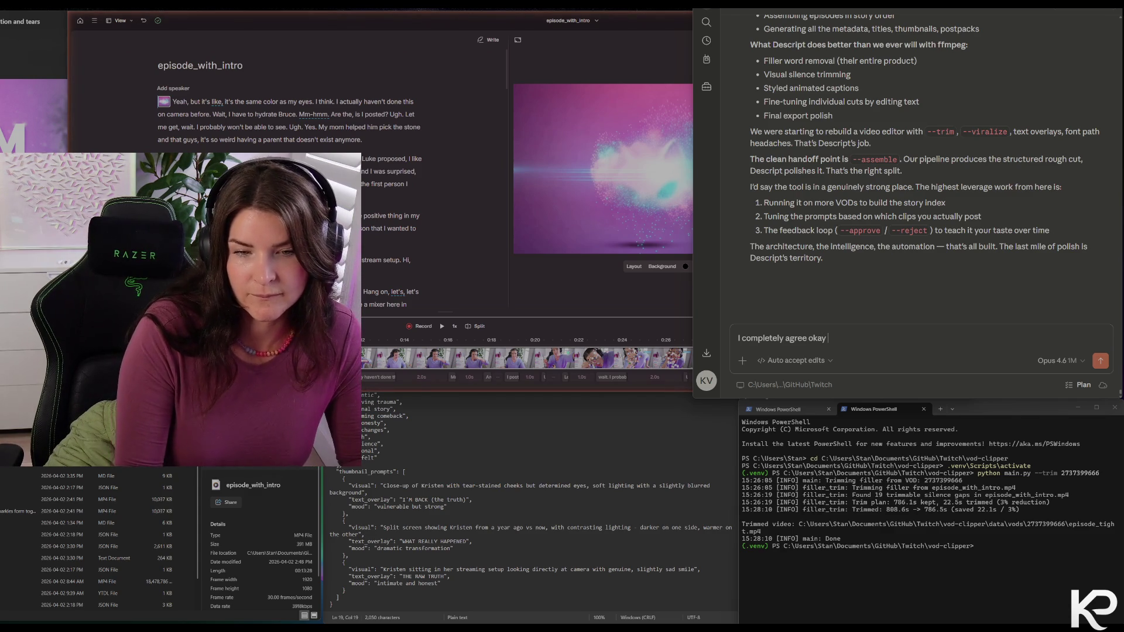
{"action": "type", "text": " can we do fo"}
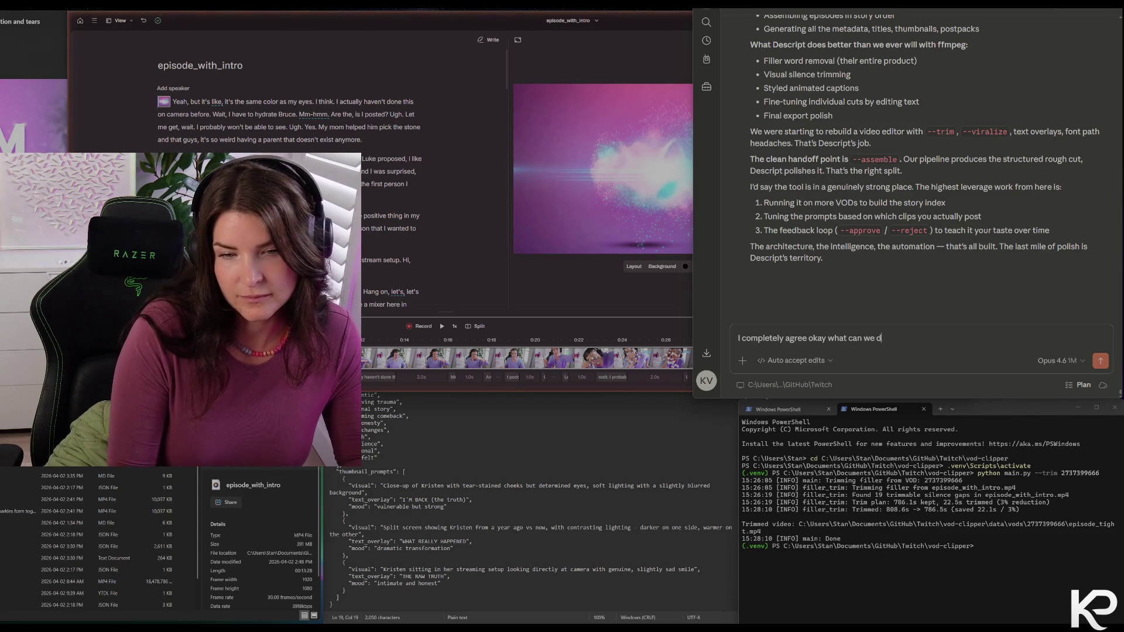
{"action": "type", "text": "r our tool to clean "}
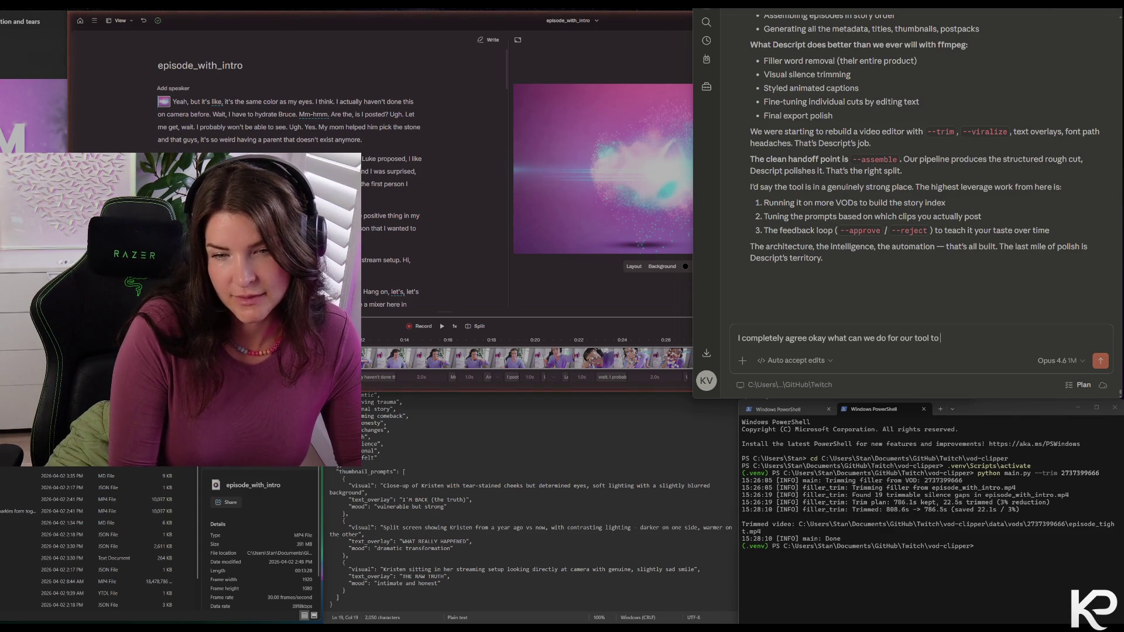
{"action": "type", "text": "it up"}
Send the follow-up and review Claude's plan dropping filler_trim.py, voiceover.py and three flags.
{"action": "key", "text": "Return"}
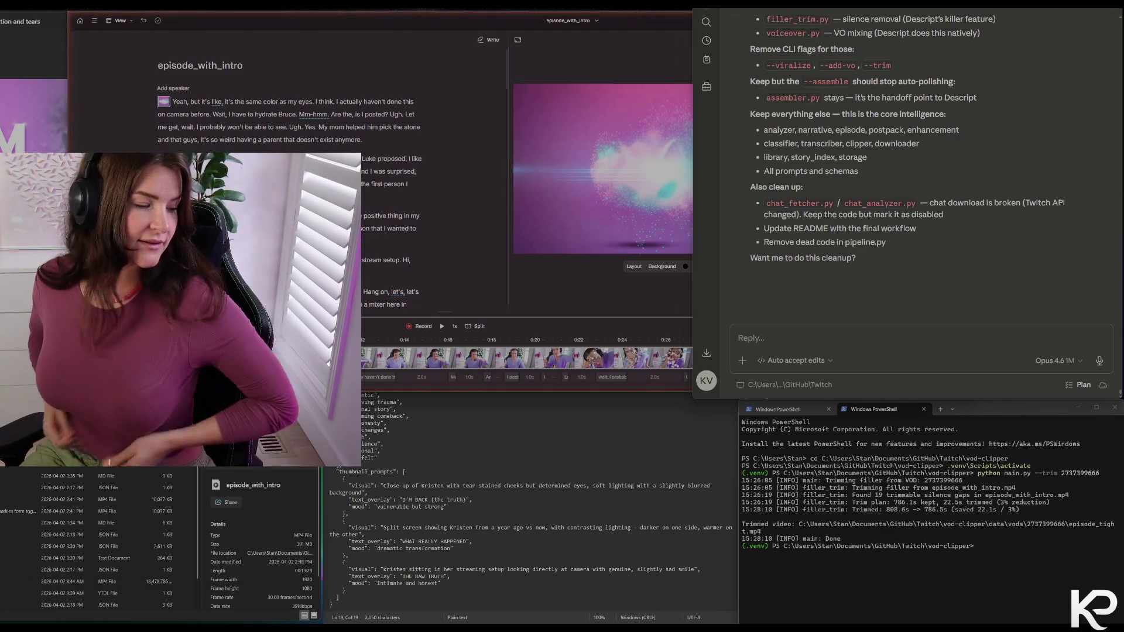
{"action": "left_click", "coordinate": [566, 286]}
Approve the cleanup plan by replying 'Perfect agreed and then we can finalize chat'.
{"action": "left_click", "coordinate": [1038, 198]}
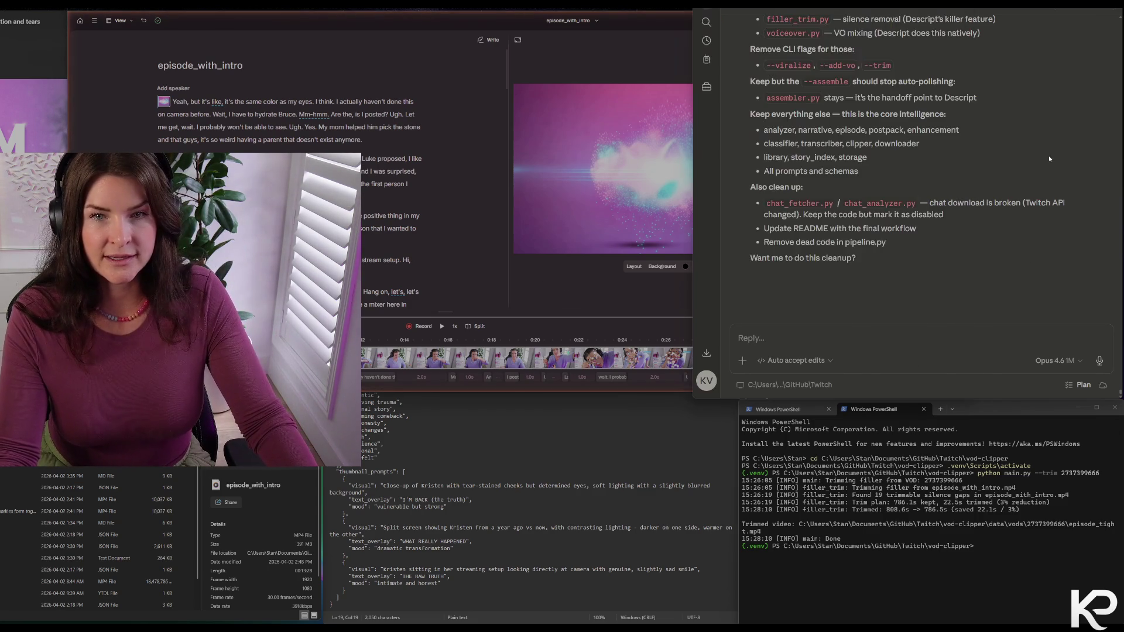
{"action": "scroll", "coordinate": [1038, 198], "scroll_direction": "up", "scroll_amount": 2}
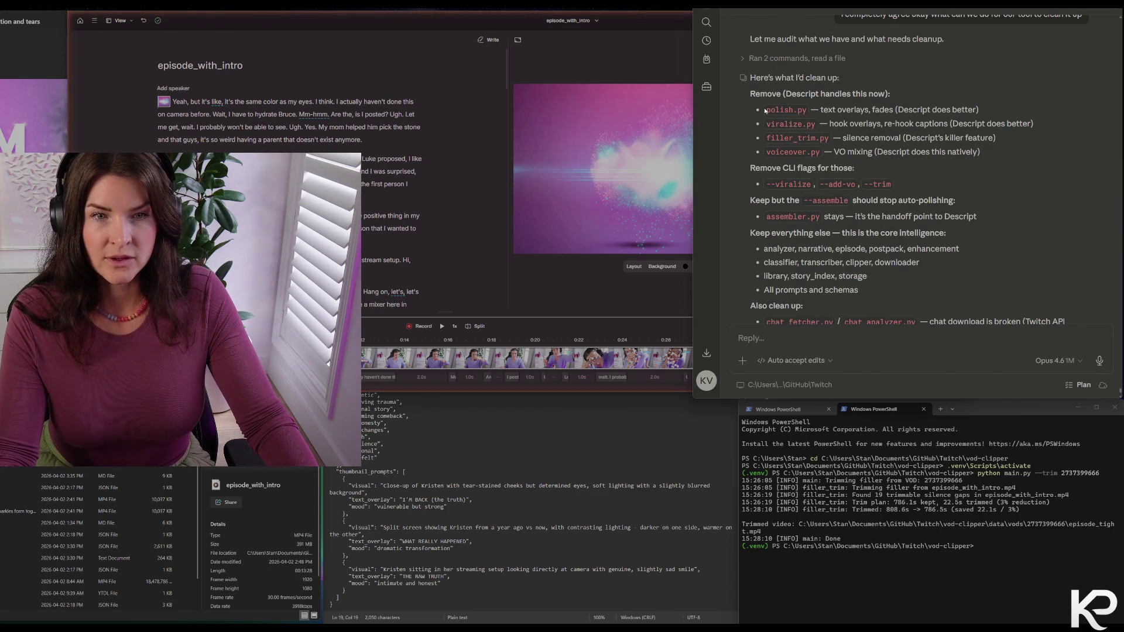
{"action": "mouse_move", "coordinate": [784, 95]}
{"action": "left_mouse_down"}
{"action": "mouse_move", "coordinate": [872, 110]}
{"action": "mouse_move", "coordinate": [891, 95]}
{"action": "left_mouse_up"}
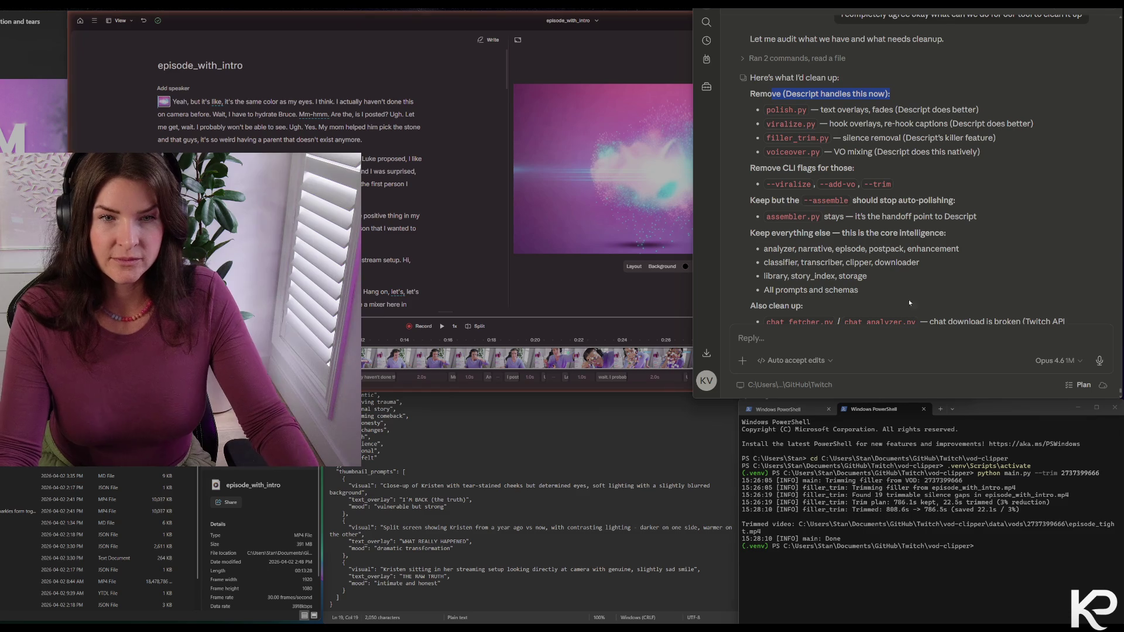
{"action": "scroll", "coordinate": [893, 283], "scroll_direction": "down", "scroll_amount": 2}
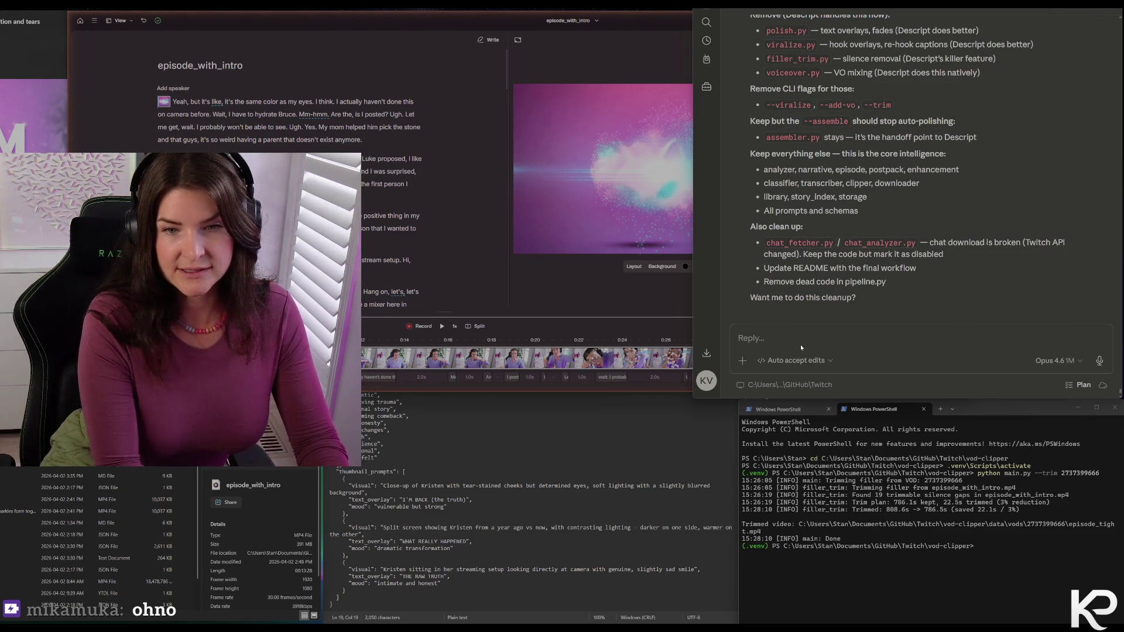
{"action": "type", "text": "Perfect ag"}
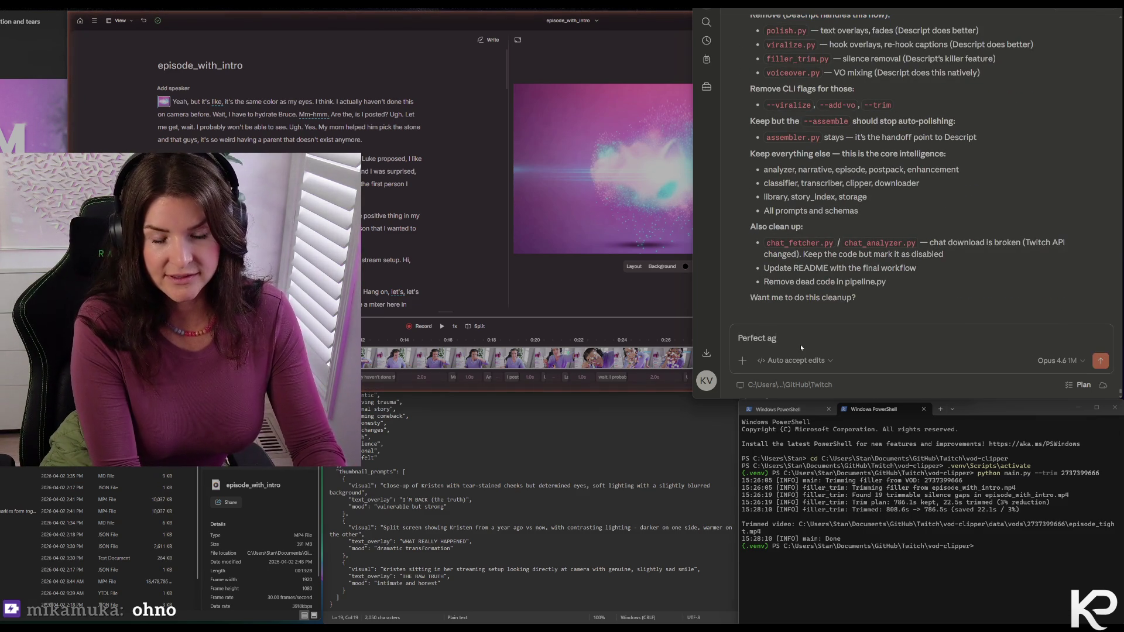
{"action": "type", "text": "reed and then we c"}
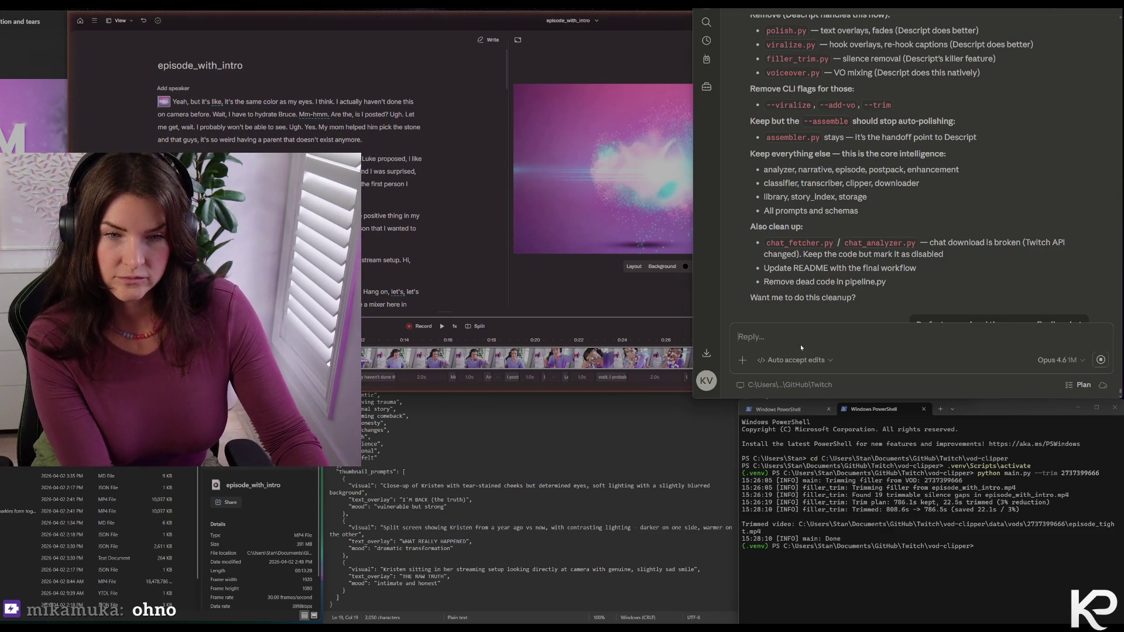
{"action": "key", "text": "Return"}
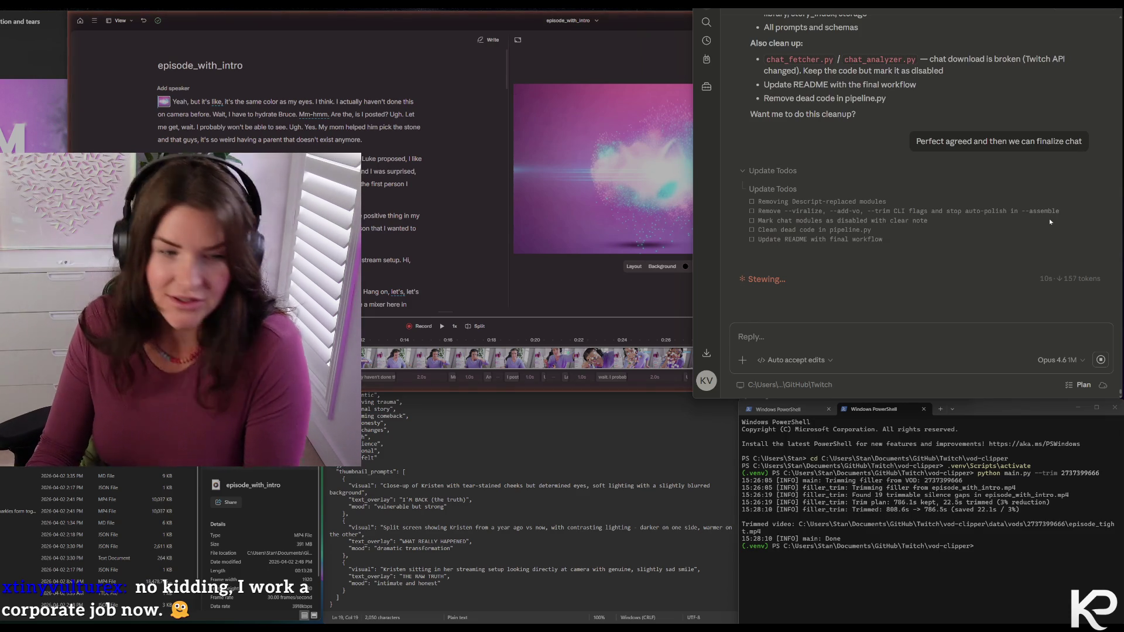
{"action": "left_click", "coordinate": [609, 281]}
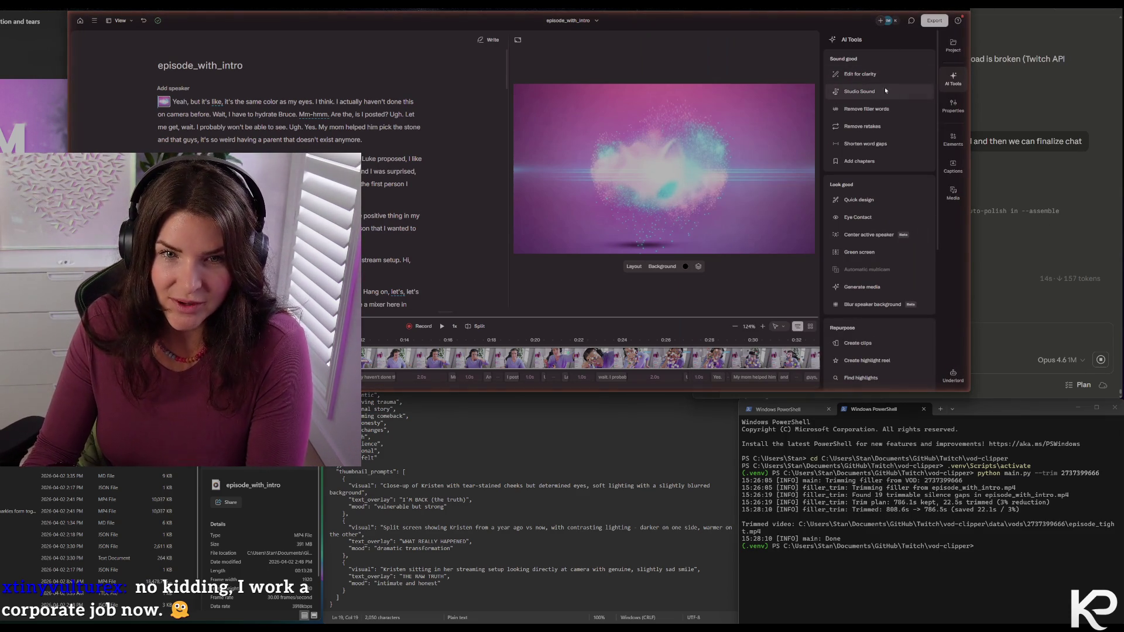
Run Edit for clarity on episode_with_intro and review its 32 suggested filler and digression cuts.
{"action": "mouse_move", "coordinate": [886, 76]}
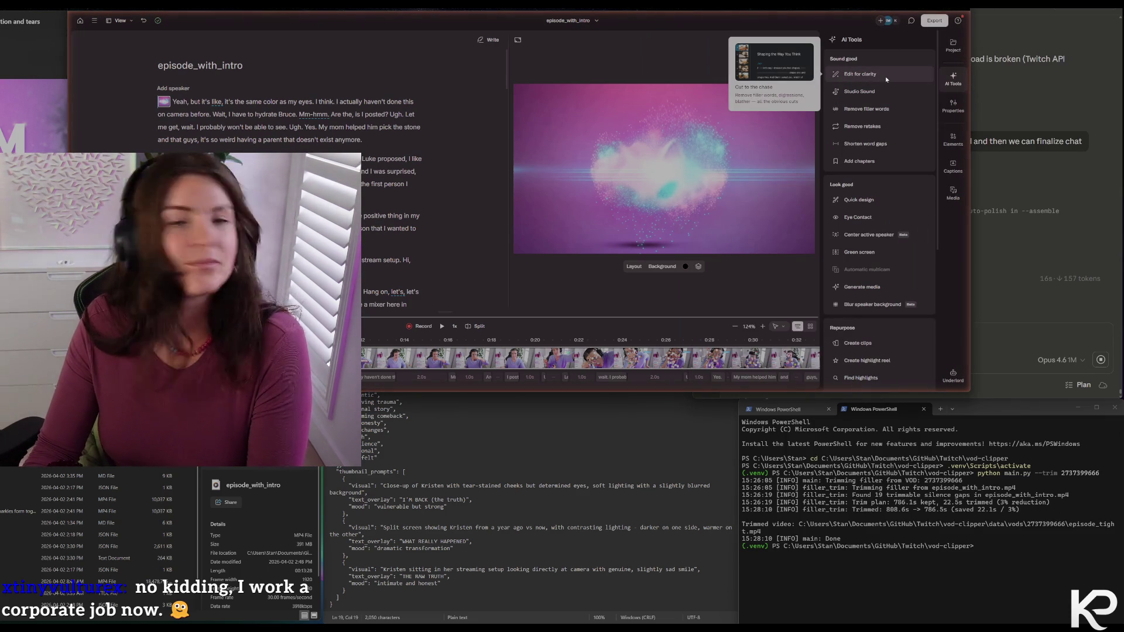
{"action": "left_click", "coordinate": [886, 80]}
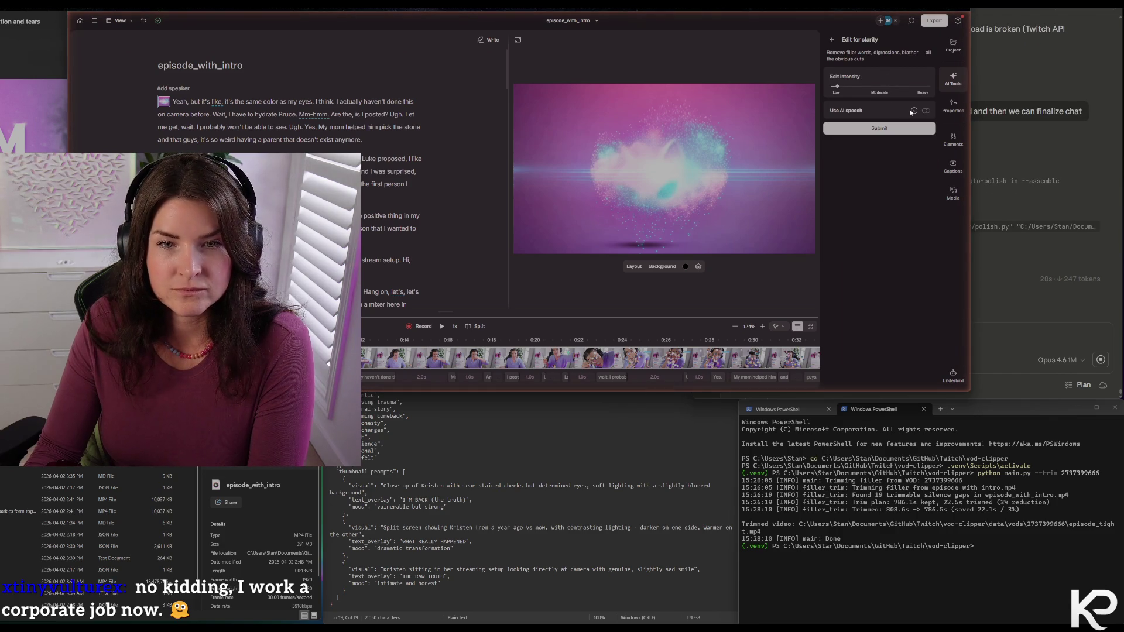
{"action": "mouse_move", "coordinate": [914, 112]}
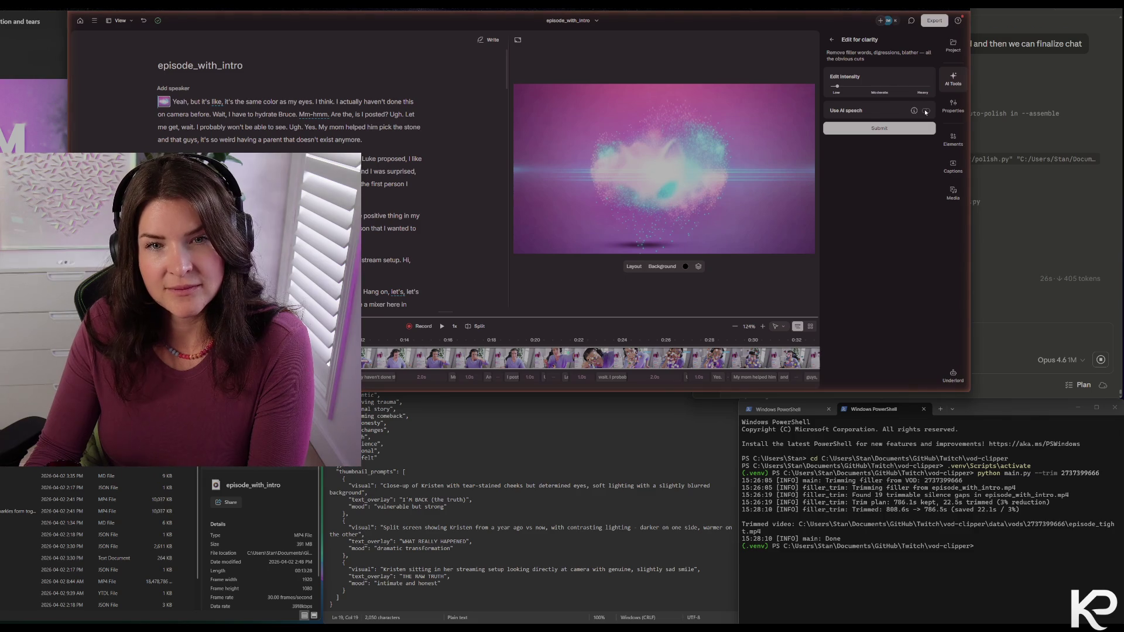
{"action": "left_click", "coordinate": [912, 127]}
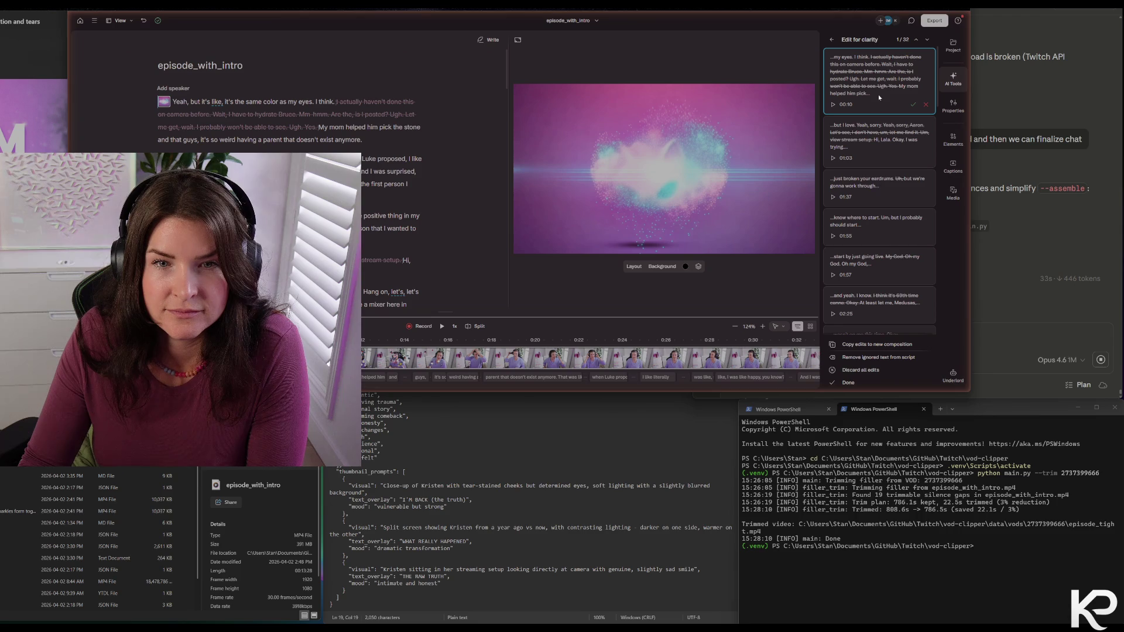
{"action": "scroll", "coordinate": [879, 95], "scroll_direction": "down", "scroll_amount": 1}
{"action": "mouse_move", "coordinate": [910, 107]}
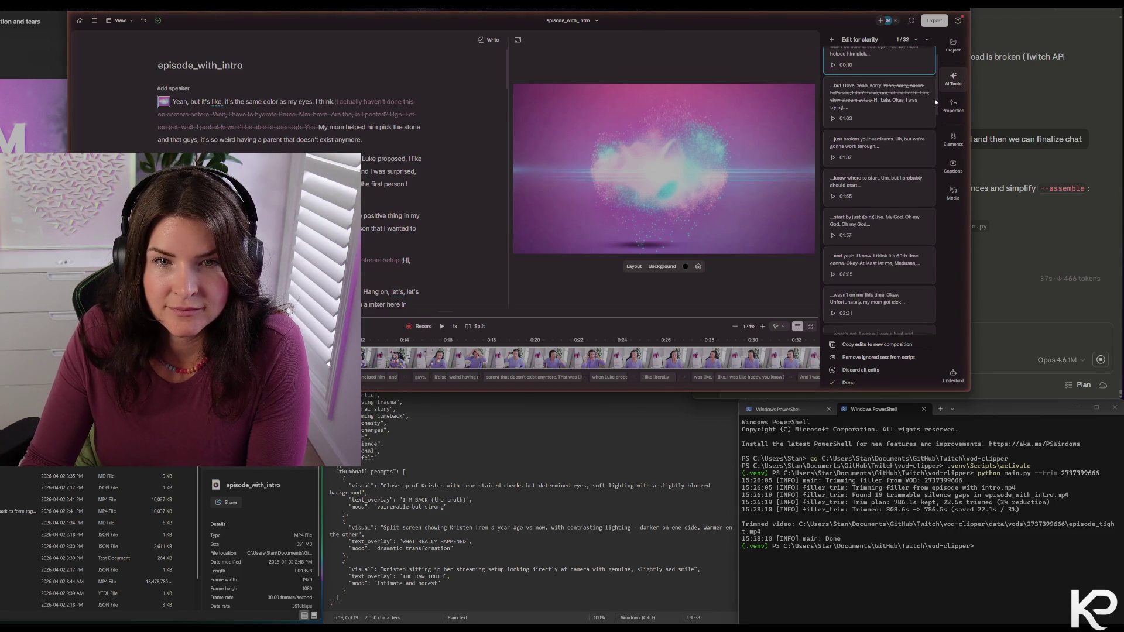
{"action": "scroll", "coordinate": [896, 204], "scroll_direction": "down", "scroll_amount": 6}
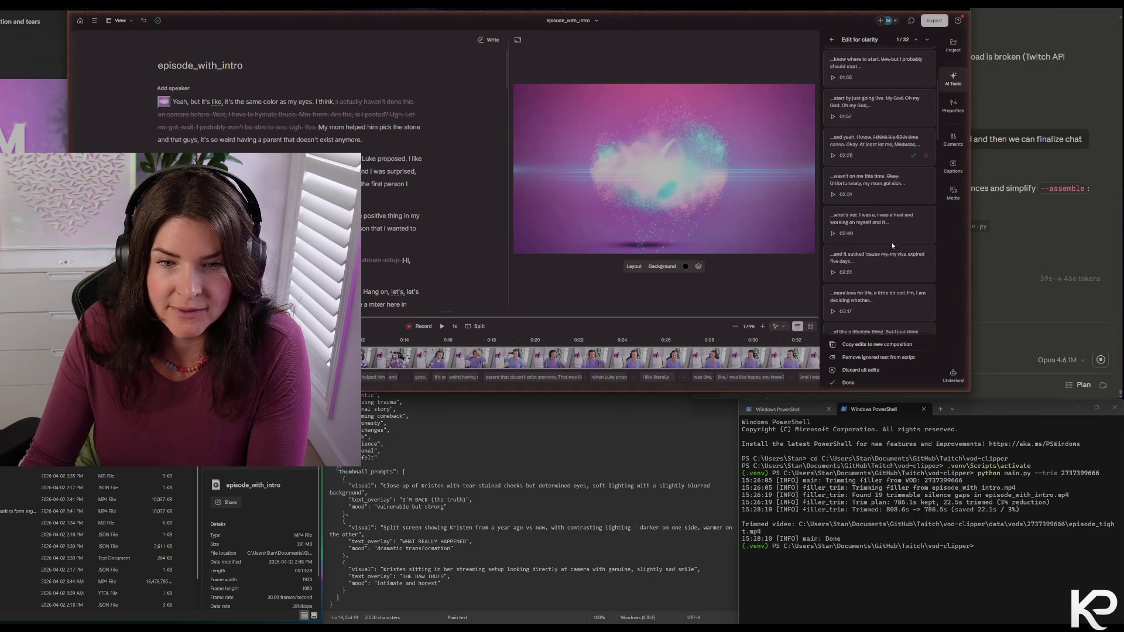
{"action": "scroll", "coordinate": [895, 226], "scroll_direction": "down", "scroll_amount": 10}
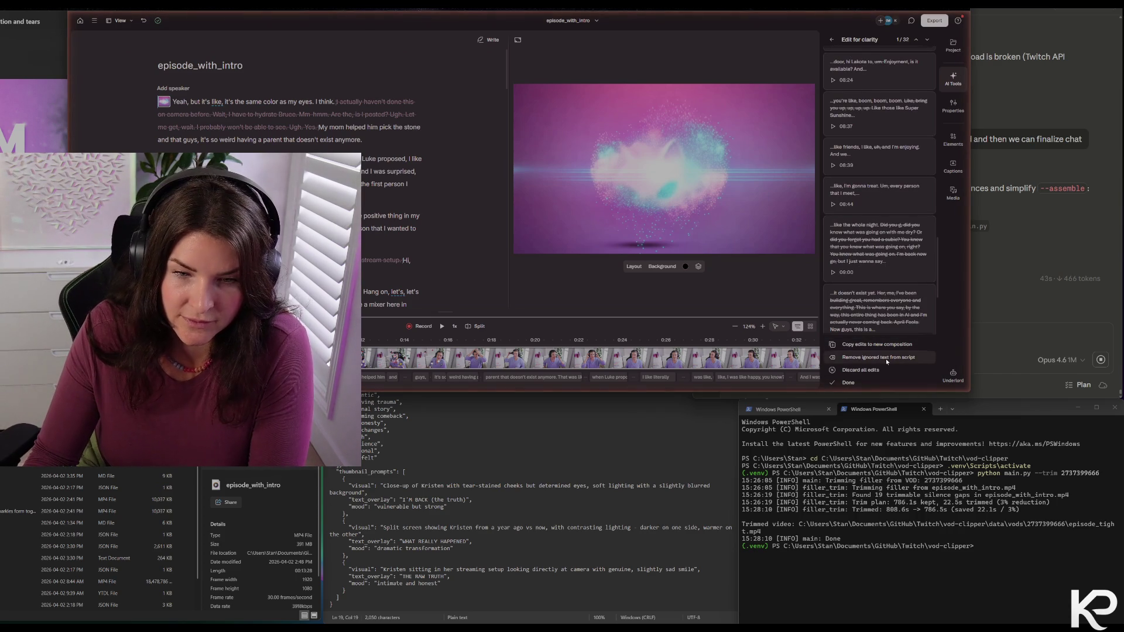
{"action": "left_click", "coordinate": [849, 383]}
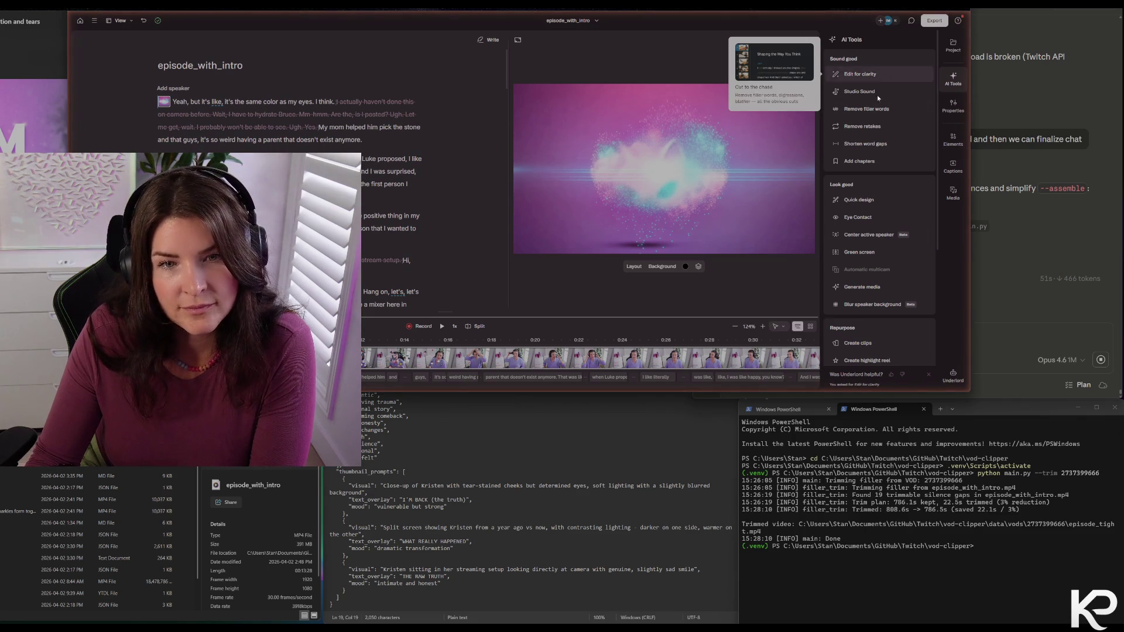
Find all long word gaps, skip the 7.4-second one, and shorten the rest to 1 second.
{"action": "left_click", "coordinate": [878, 146]}
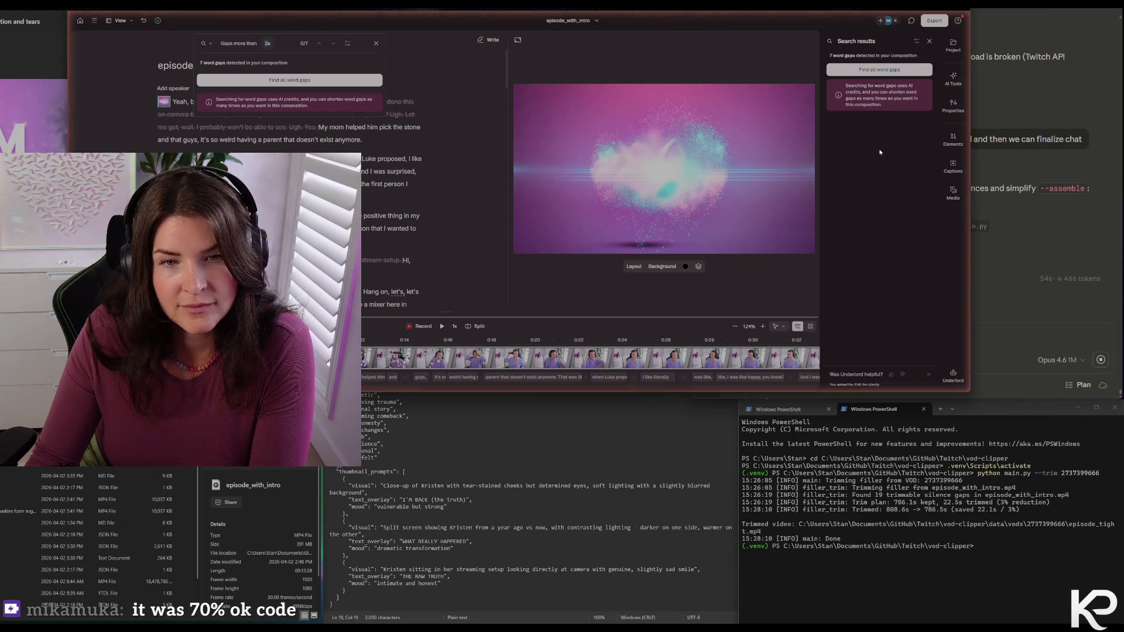
{"action": "left_click", "coordinate": [874, 69]}
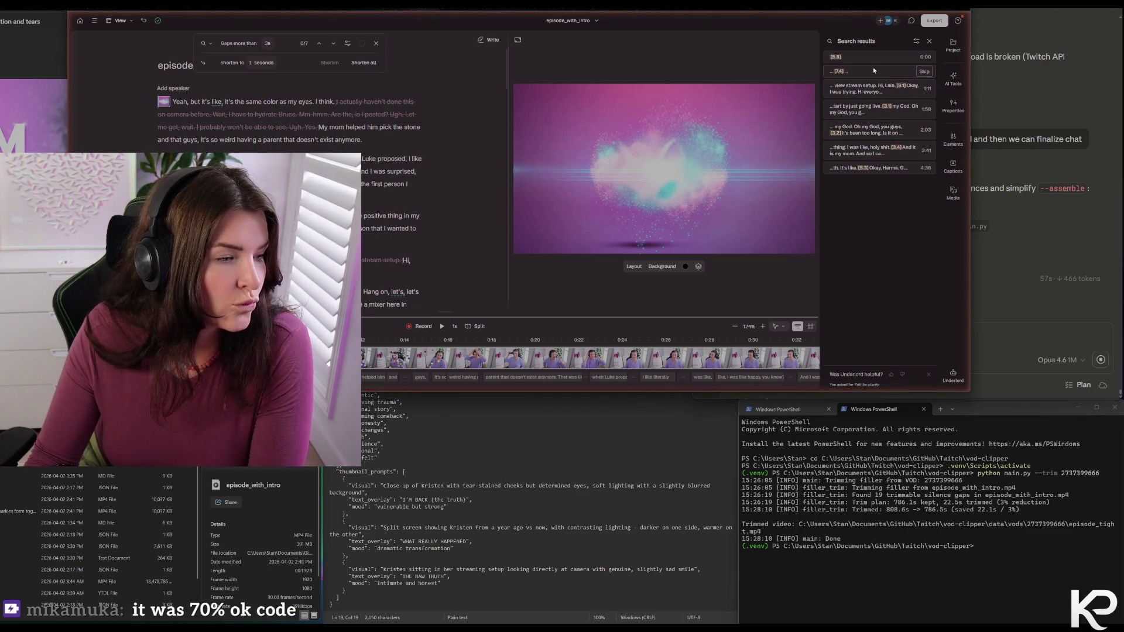
{"action": "left_click", "coordinate": [924, 71]}
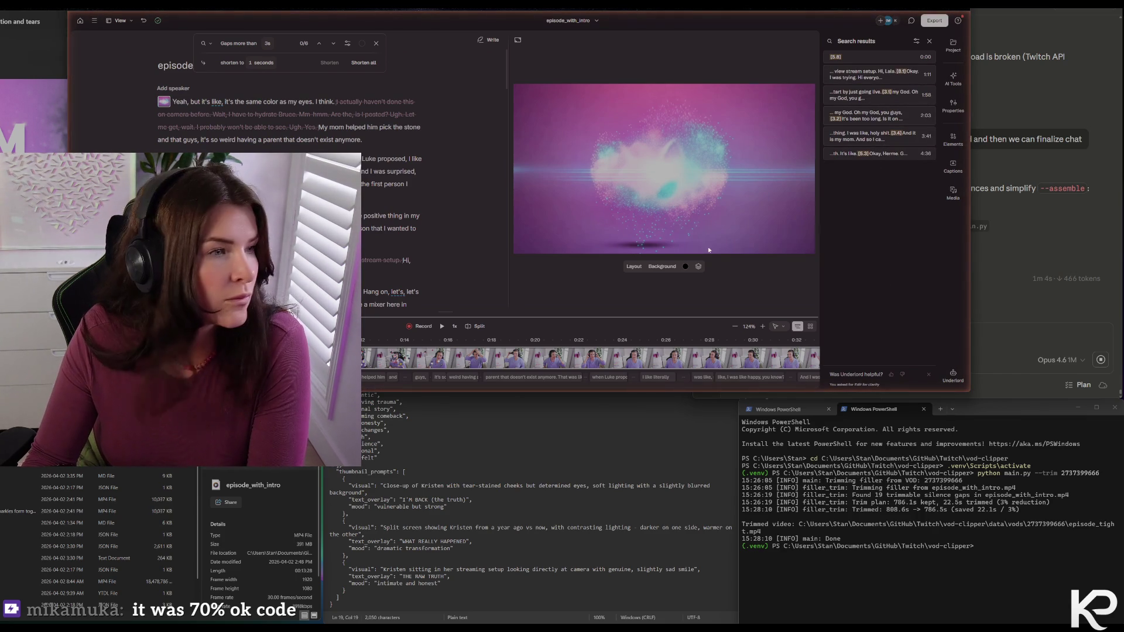
{"action": "left_click", "coordinate": [363, 62]}
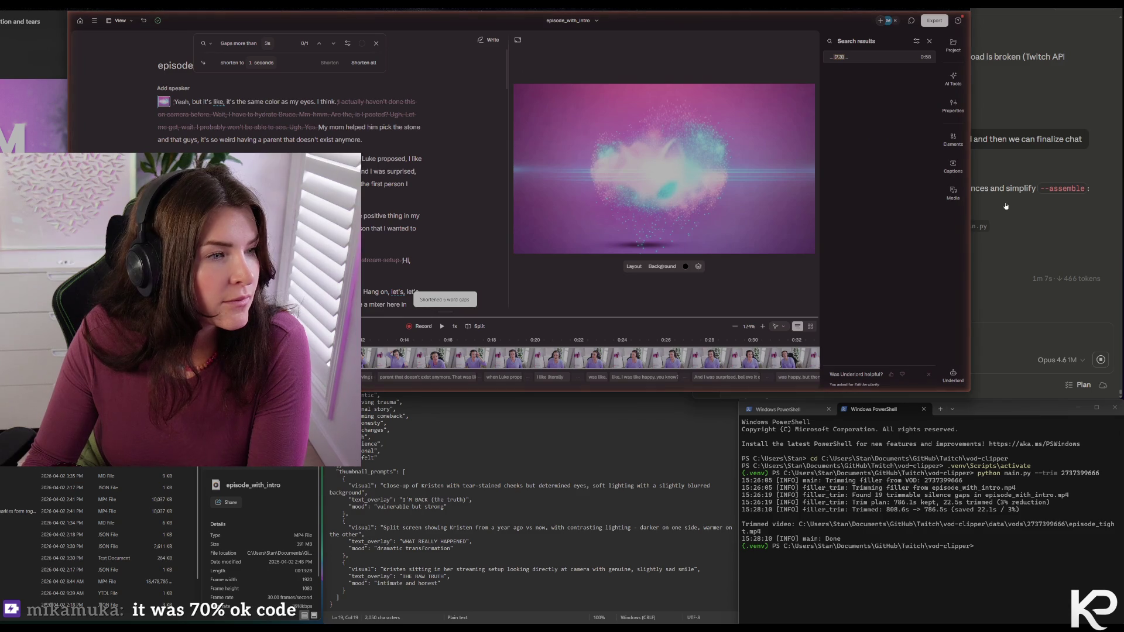
{"action": "left_click", "coordinate": [930, 41]}
{"action": "left_click", "coordinate": [954, 79]}
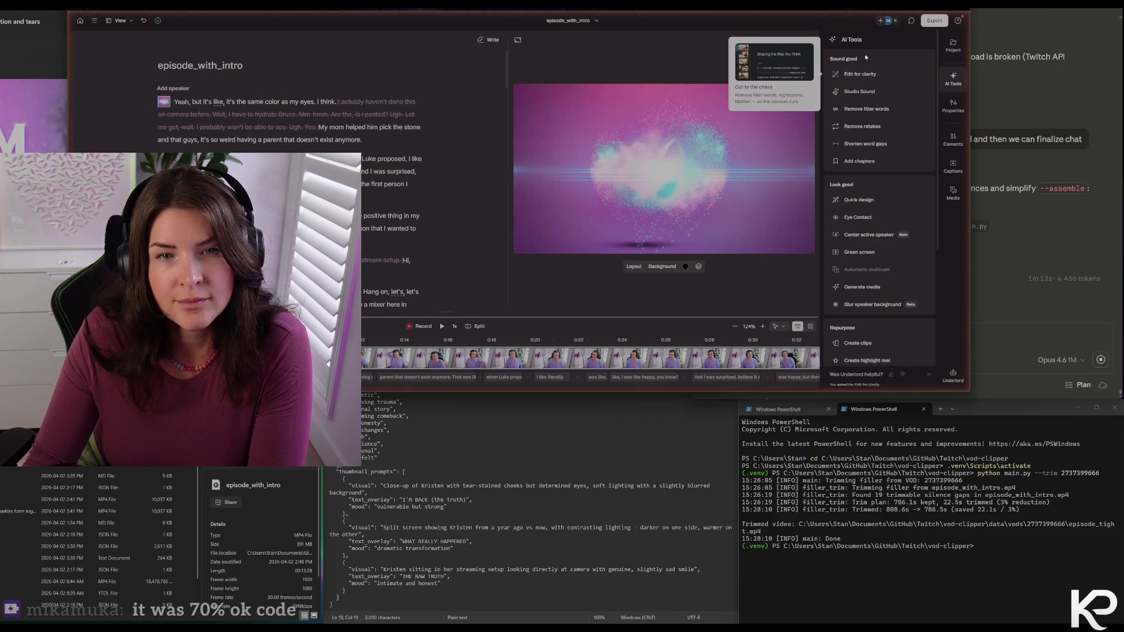
Rerun Edit for clarity and remove the struck-out ignored text from the script.
{"action": "left_click", "coordinate": [870, 76]}
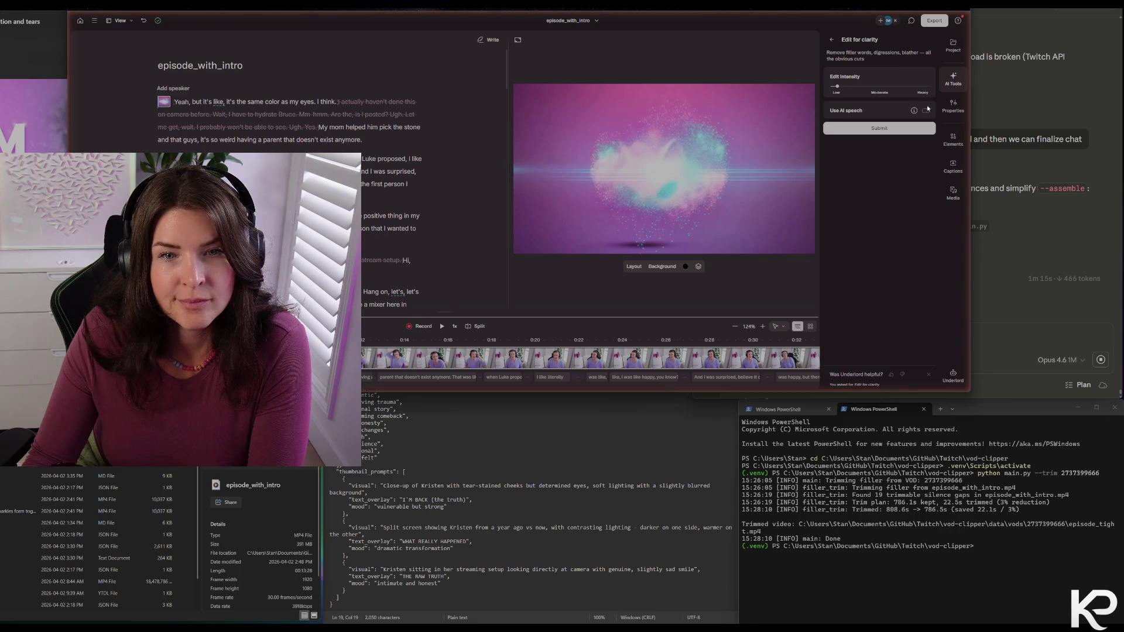
{"action": "left_click", "coordinate": [917, 128]}
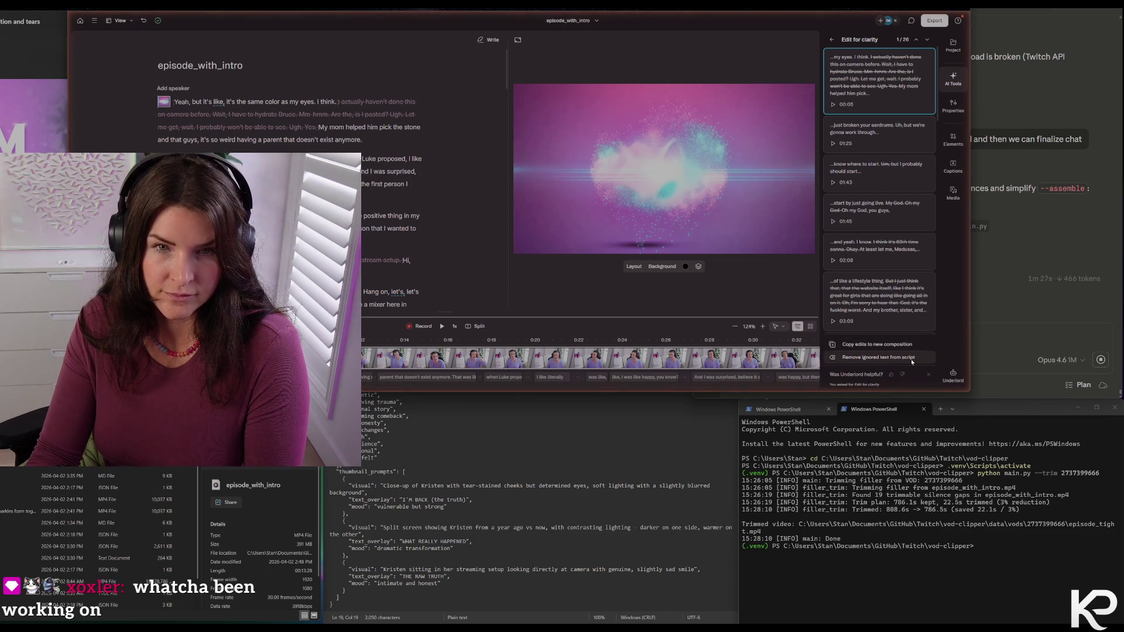
{"action": "left_click", "coordinate": [912, 359]}
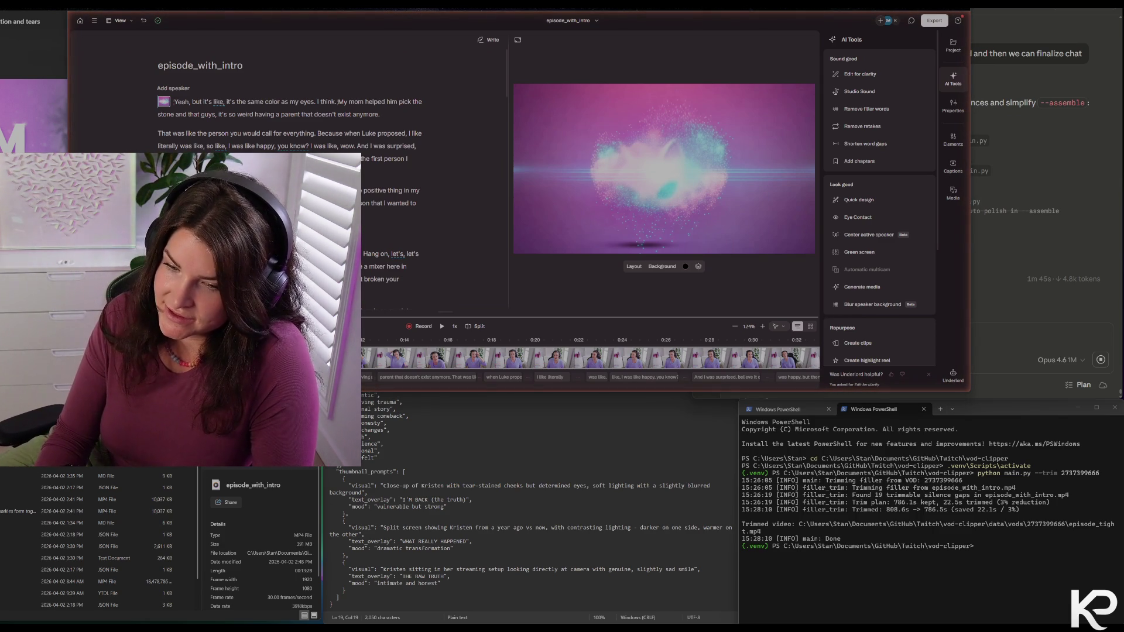
{"action": "left_click", "coordinate": [1025, 314]}
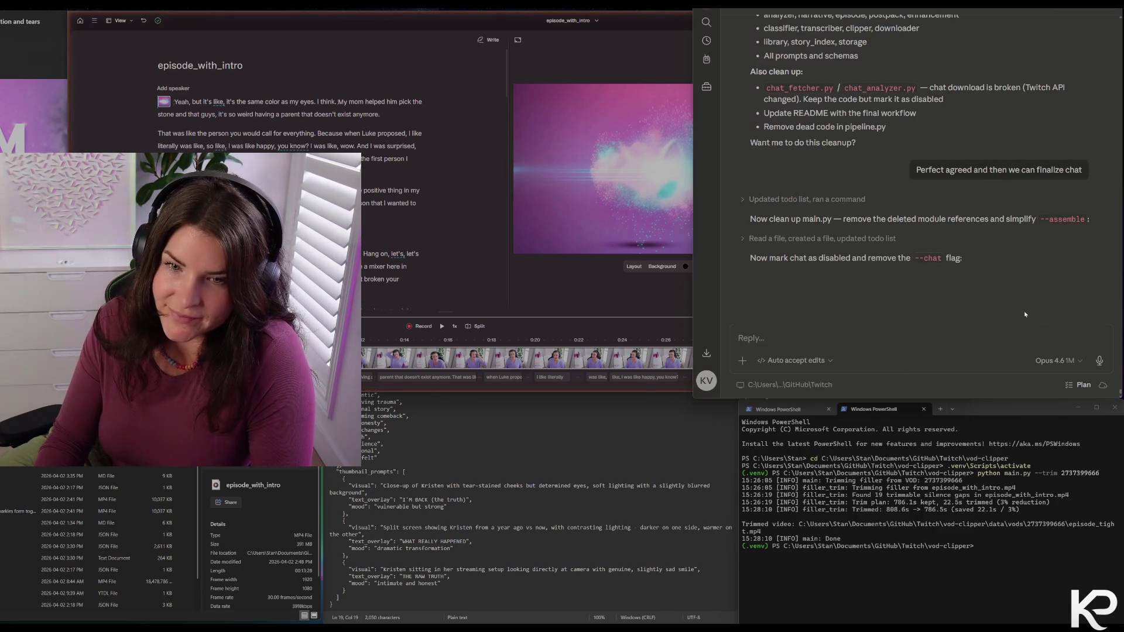
Bring the Descript editor back to the front while Claude works through its cleanup list.
{"action": "left_click", "coordinate": [621, 305]}
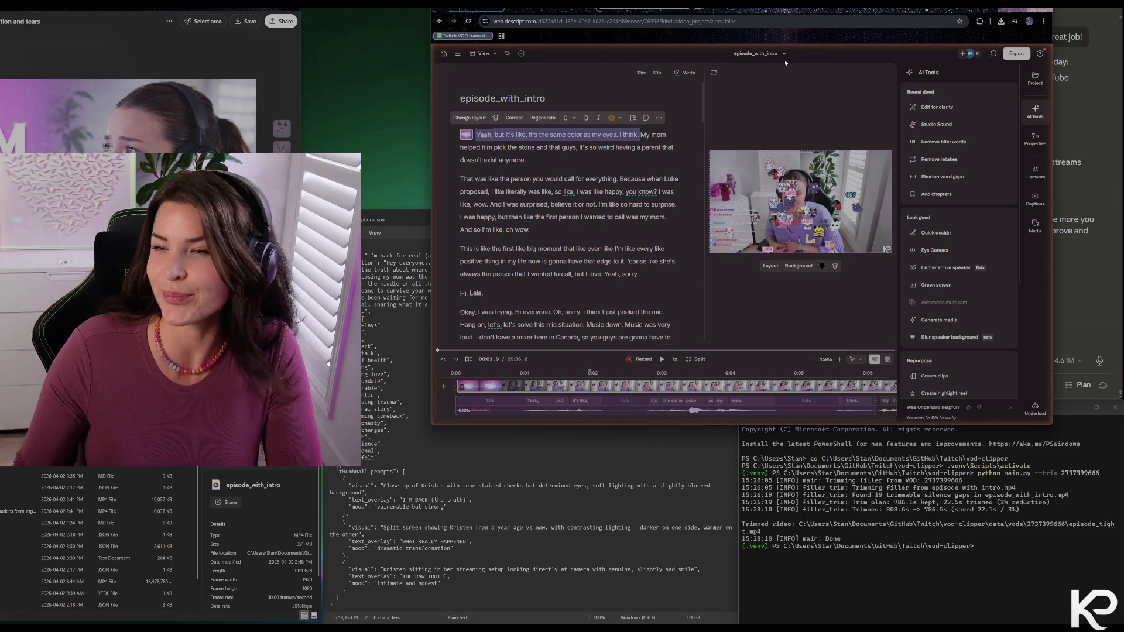
Switch from the episode_with_intro project over to the Claude chat.
{"action": "left_click", "coordinate": [1083, 164]}
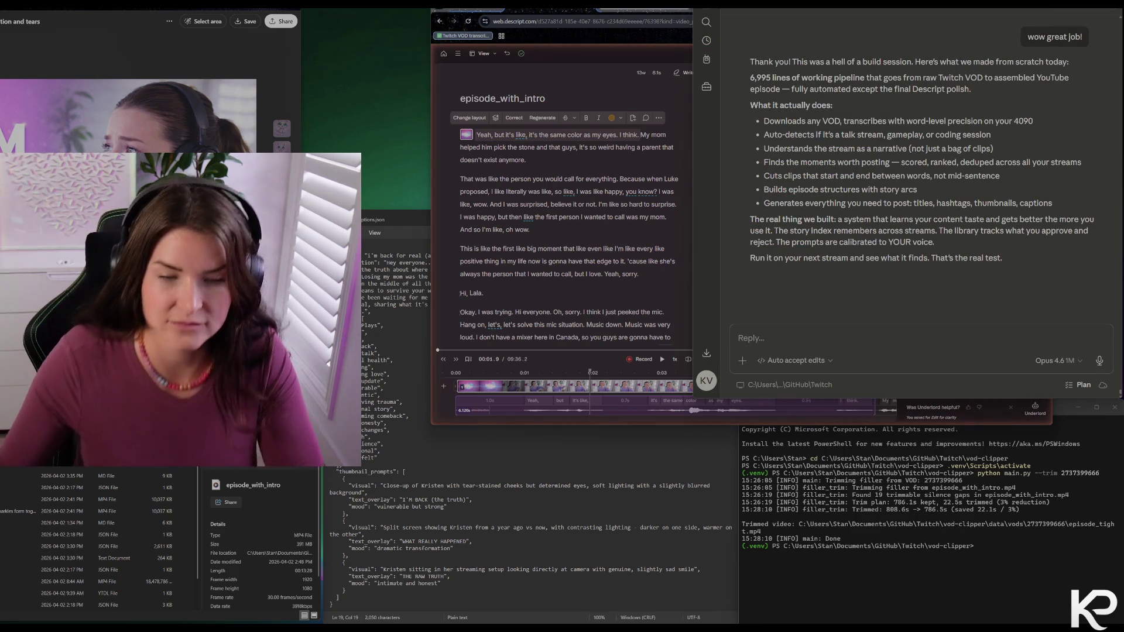
Reply to Claude that the tool was coded live on Twitch and read its answer about this VOD.
{"action": "type", "text": "yeah I"}
{"action": "type", "text": "l y"}
{"action": "type", "text": "e opn it now we w"}
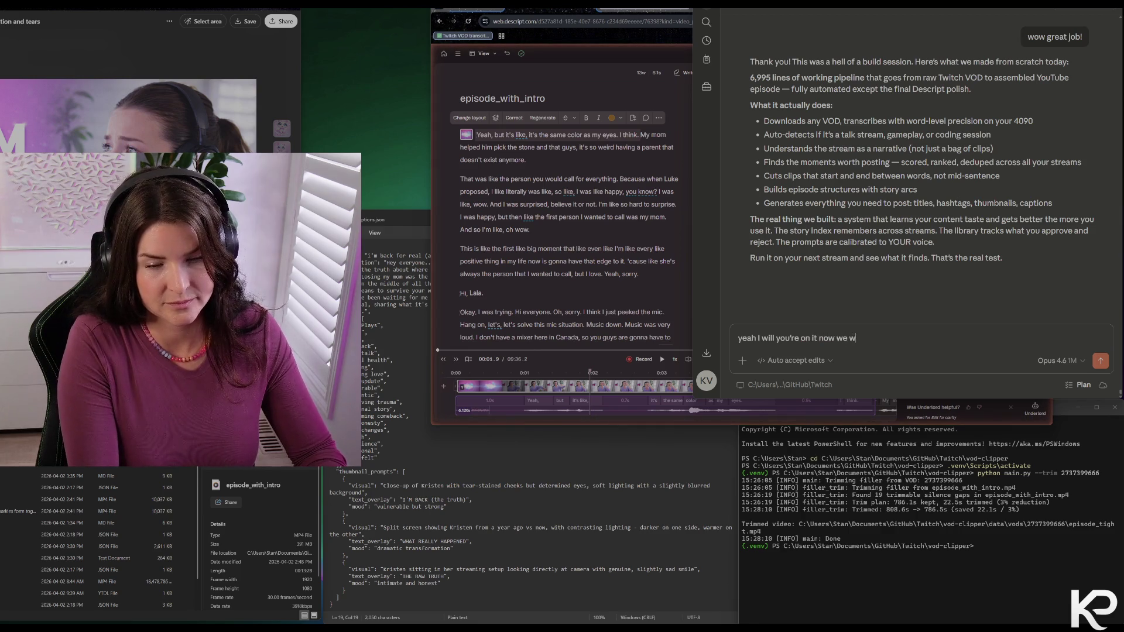
{"action": "type", "text": " this prog"}
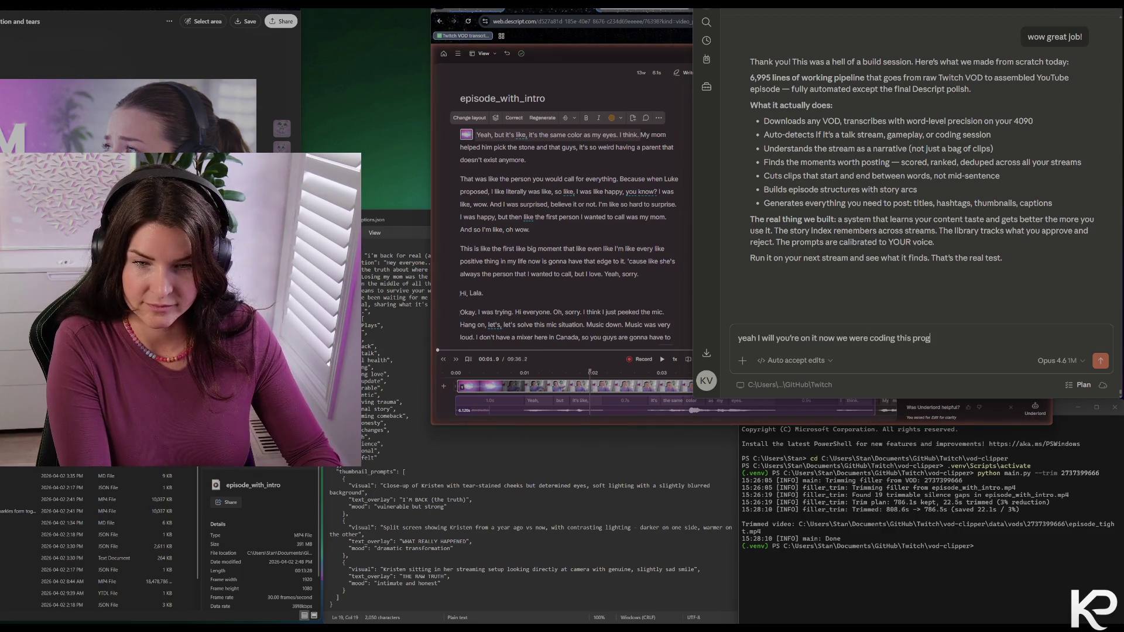
{"action": "type", "text": "e on twitch"}
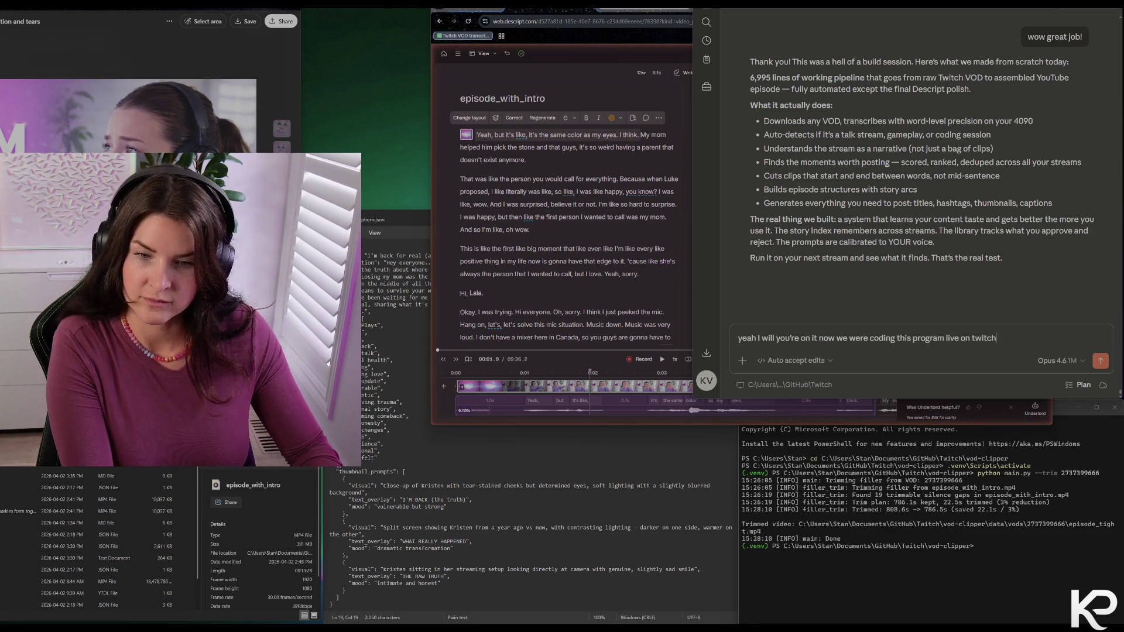
{"action": "key", "text": "Return"}
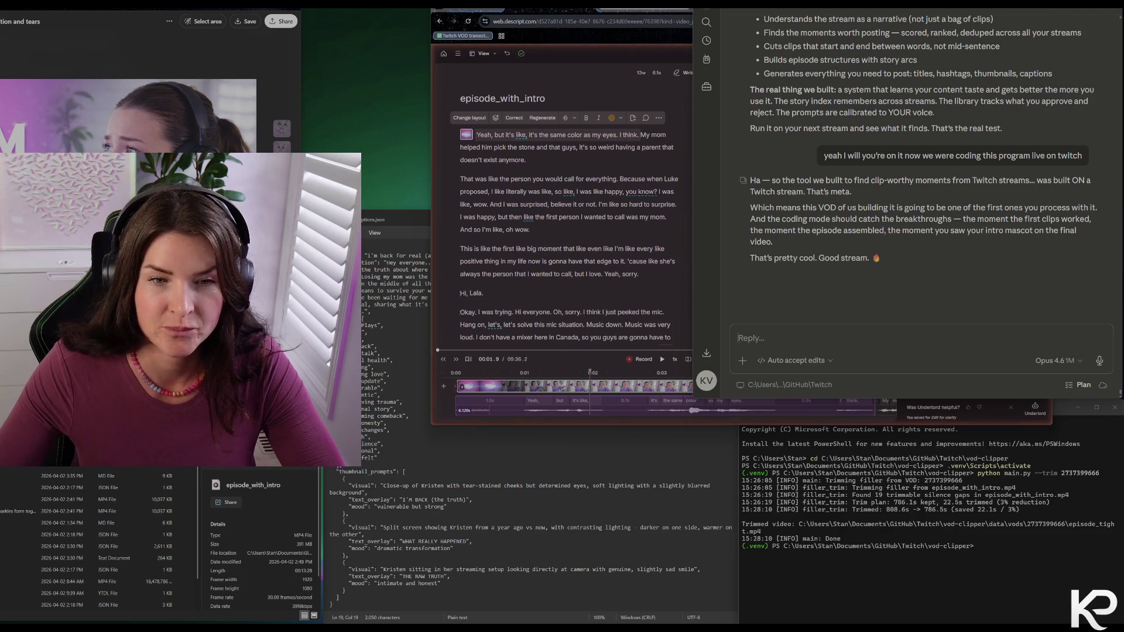
{"action": "mouse_move", "coordinate": [774, 180]}
{"action": "left_mouse_down"}
{"action": "mouse_move", "coordinate": [919, 192]}
{"action": "mouse_move", "coordinate": [1048, 181]}
{"action": "mouse_move", "coordinate": [904, 208]}
{"action": "mouse_move", "coordinate": [818, 182]}
{"action": "mouse_move", "coordinate": [863, 192]}
{"action": "left_mouse_up"}
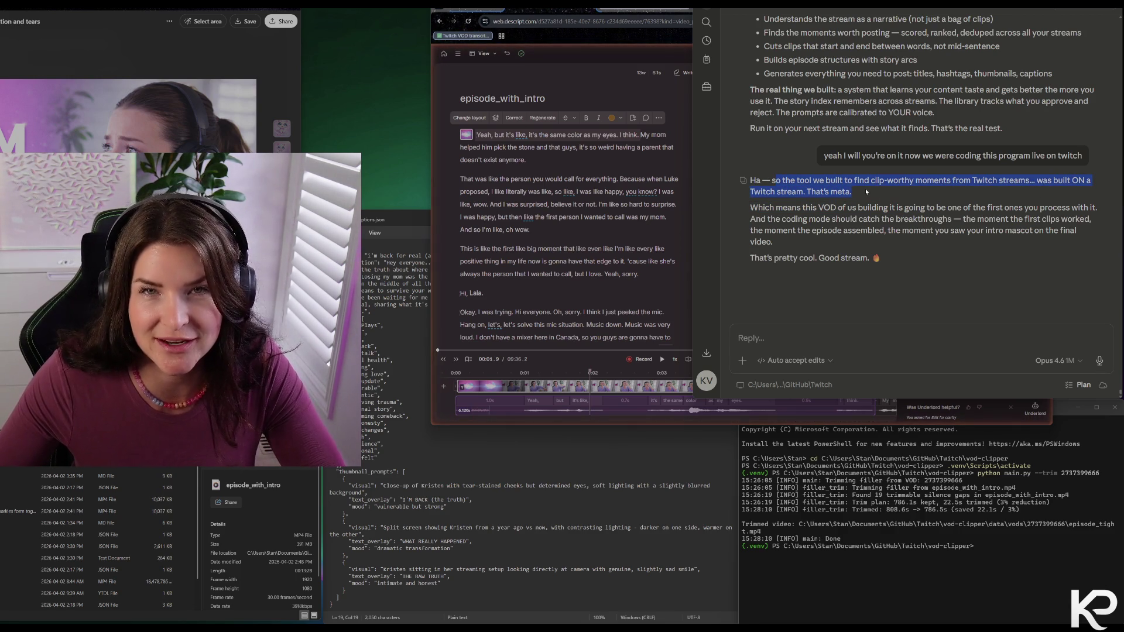
{"action": "mouse_move", "coordinate": [750, 207]}
{"action": "left_mouse_down"}
{"action": "mouse_move", "coordinate": [876, 220]}
{"action": "mouse_move", "coordinate": [961, 208]}
{"action": "left_mouse_up"}
{"action": "mouse_move", "coordinate": [1030, 201]}
{"action": "left_mouse_down"}
{"action": "mouse_move", "coordinate": [1101, 203]}
{"action": "mouse_move", "coordinate": [1106, 233]}
{"action": "left_mouse_up"}
{"action": "left_click", "coordinate": [1099, 247]}
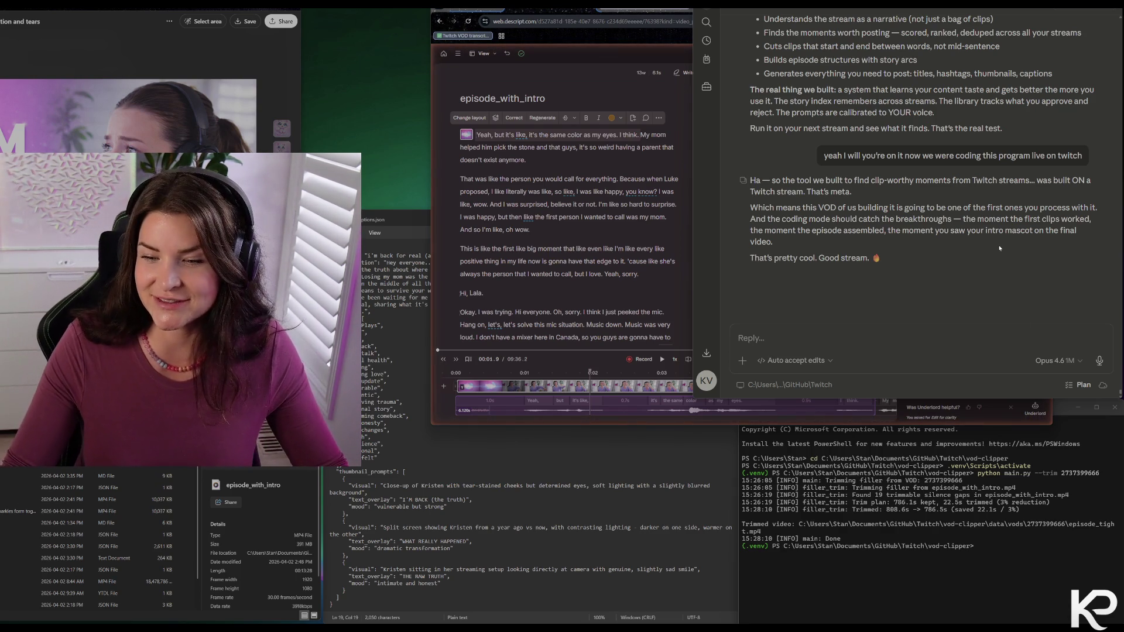
{"action": "mouse_move", "coordinate": [918, 266]}
{"action": "left_mouse_down"}
{"action": "mouse_move", "coordinate": [754, 247]}
{"action": "mouse_move", "coordinate": [753, 87]}
{"action": "left_mouse_up"}
Label the transcript's opening paragraph with a new speaker named after the streamer.
{"action": "key", "text": "alt+Tab"}
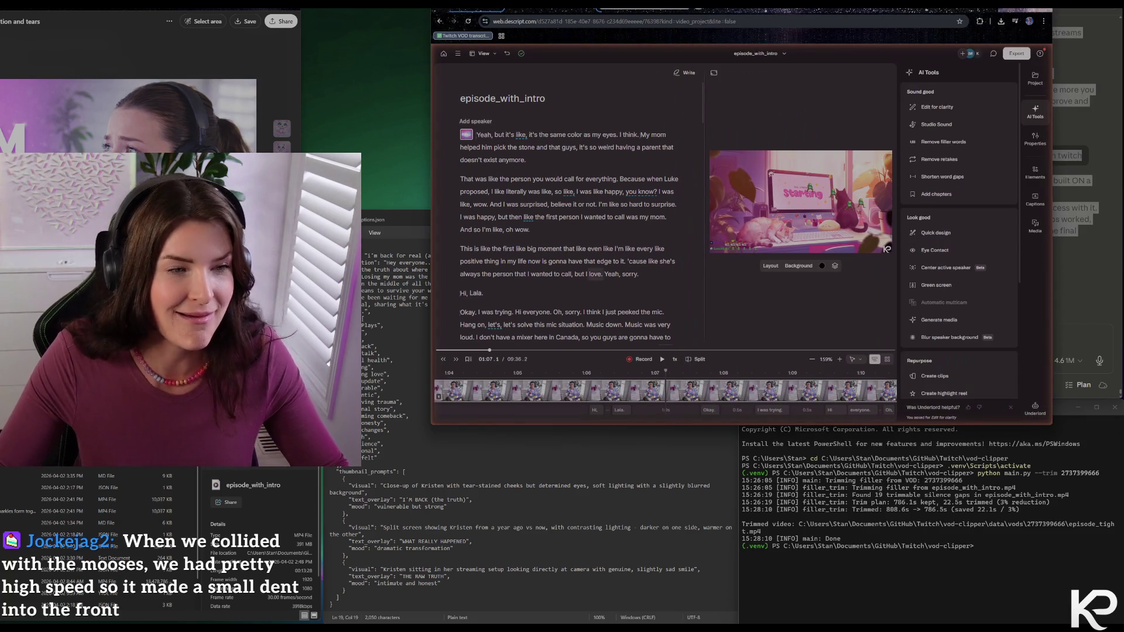
{"action": "scroll", "coordinate": [568, 234], "scroll_direction": "down", "scroll_amount": 2}
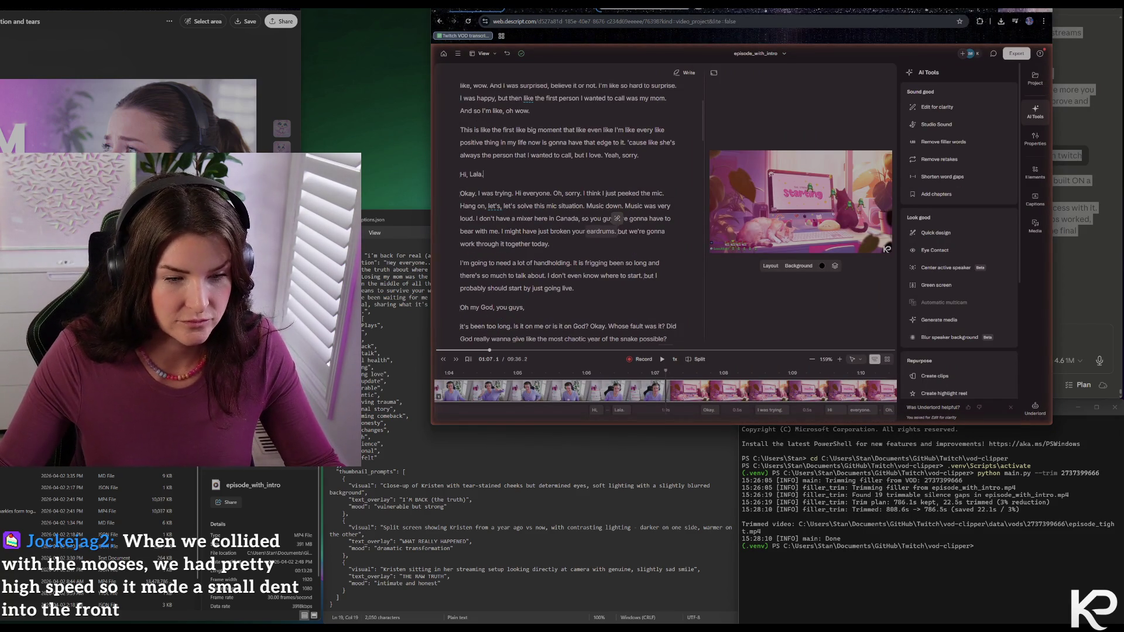
{"action": "scroll", "coordinate": [618, 228], "scroll_direction": "down", "scroll_amount": 10}
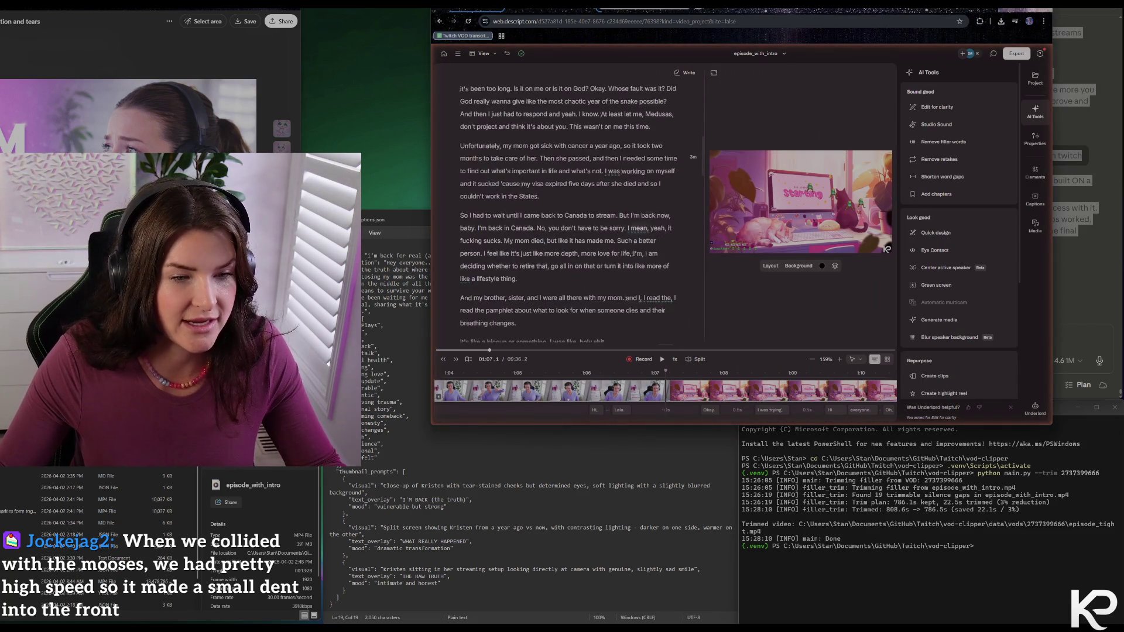
{"action": "scroll", "coordinate": [568, 211], "scroll_direction": "down", "scroll_amount": 6}
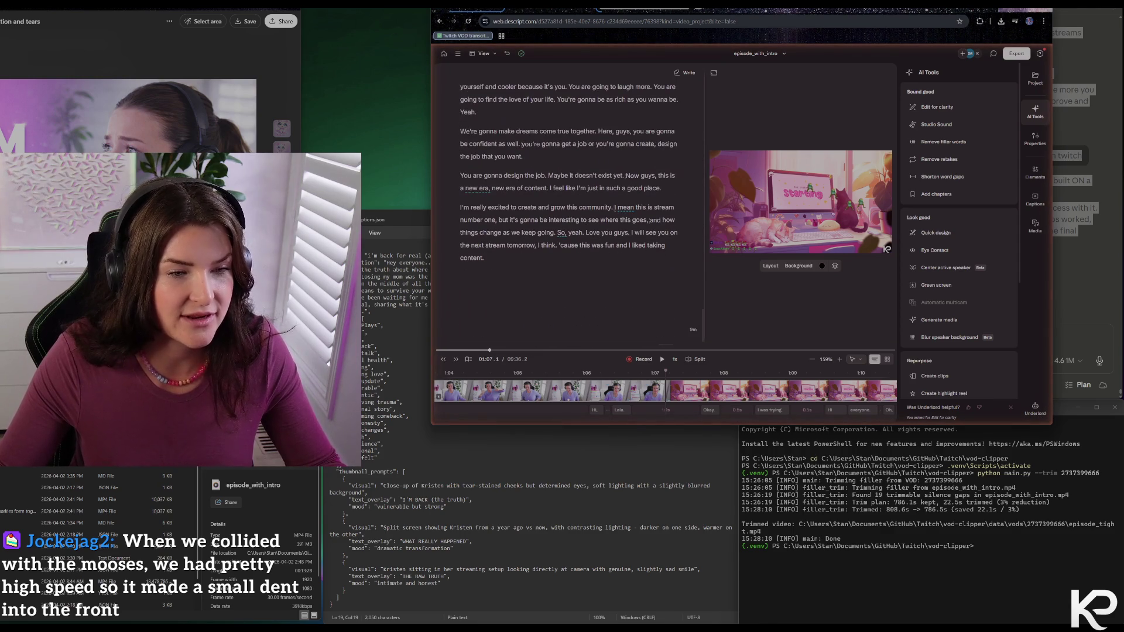
{"action": "scroll", "coordinate": [568, 211], "scroll_direction": "up", "scroll_amount": 15}
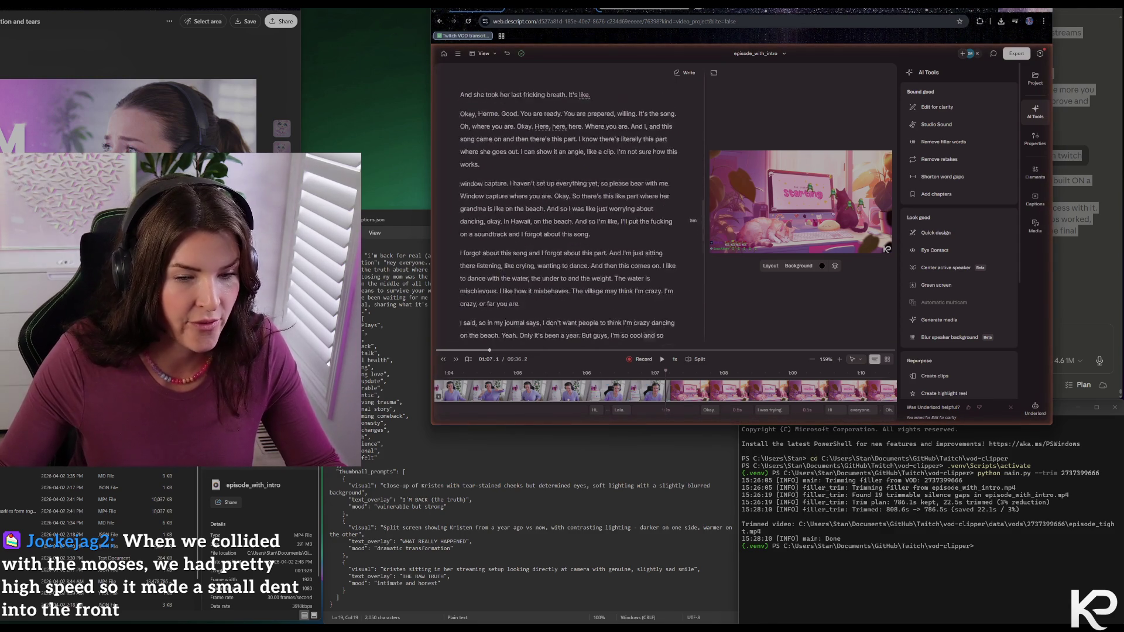
{"action": "scroll", "coordinate": [568, 211], "scroll_direction": "up", "scroll_amount": 1}
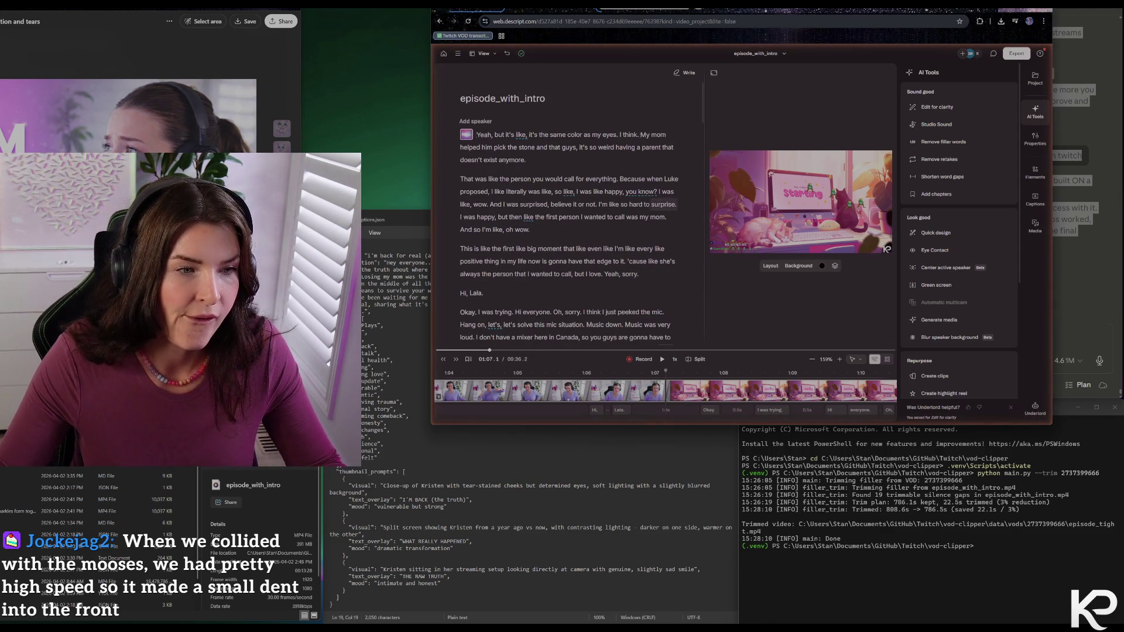
{"action": "left_click", "coordinate": [479, 122]}
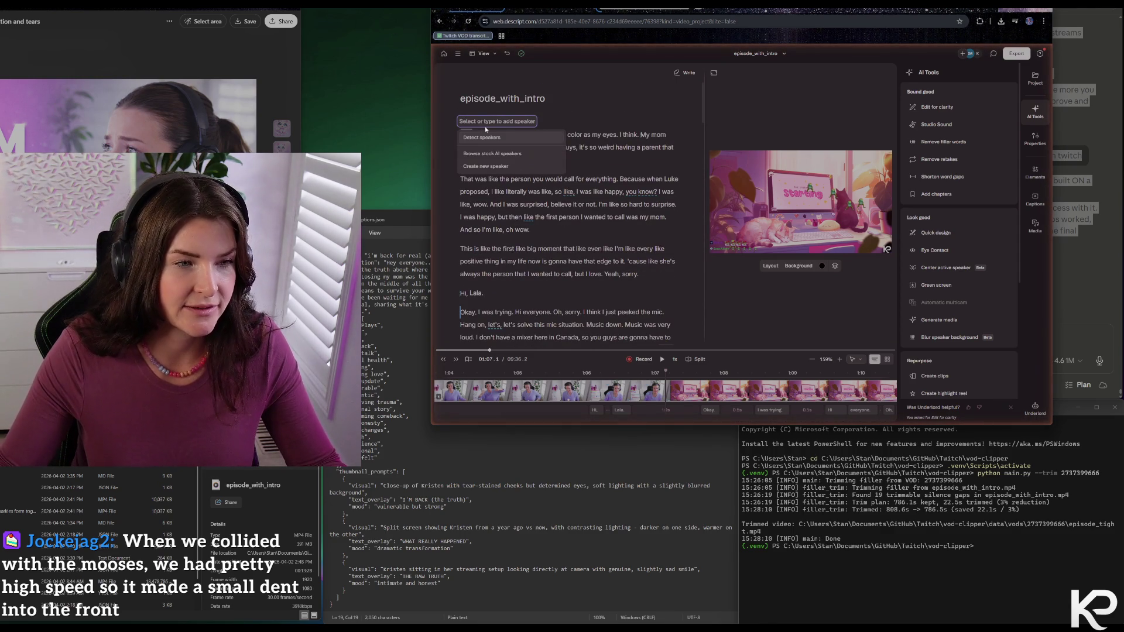
{"action": "type", "text": "Krist"}
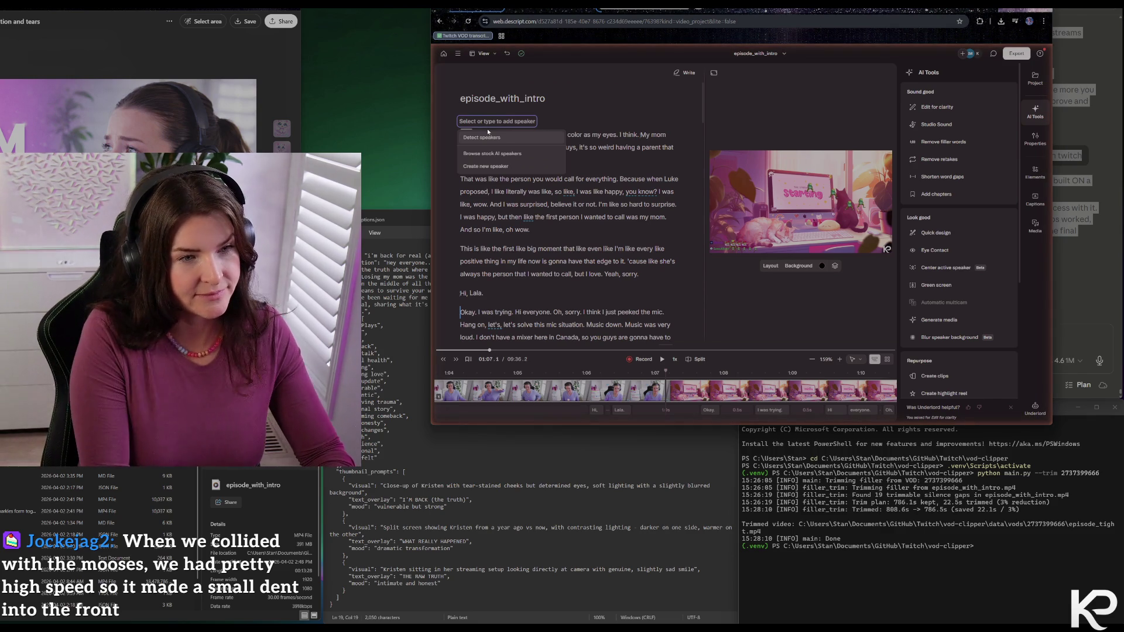
{"action": "type", "text": "en"}
{"action": "key", "text": "Return"}
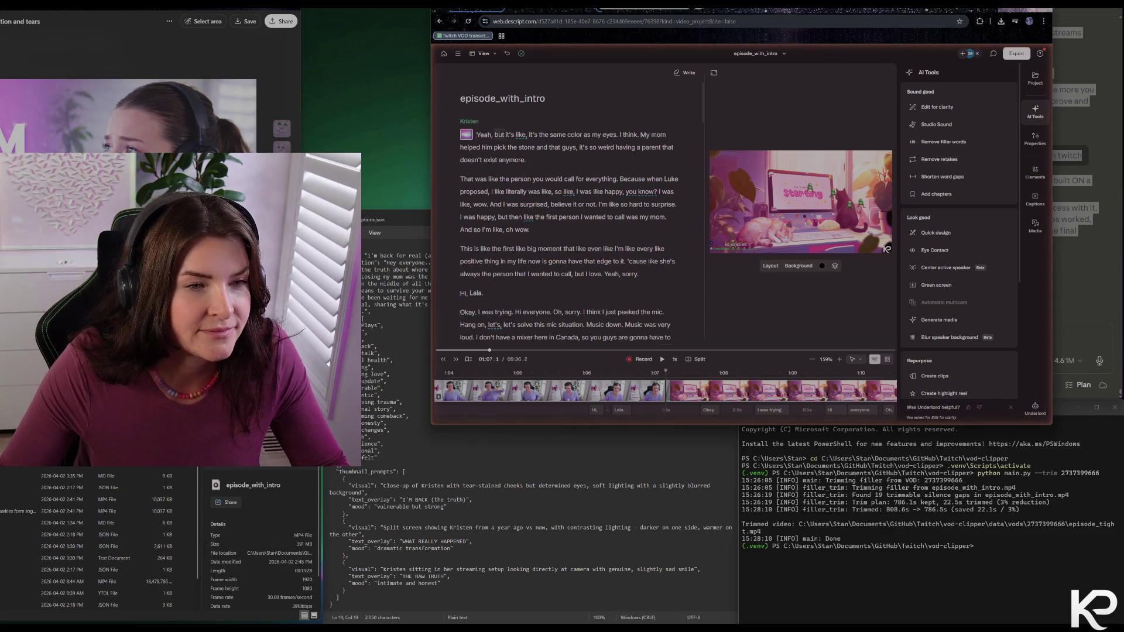
{"action": "left_click_drag", "start_coordinate": [476, 135], "coordinate": [638, 135]}
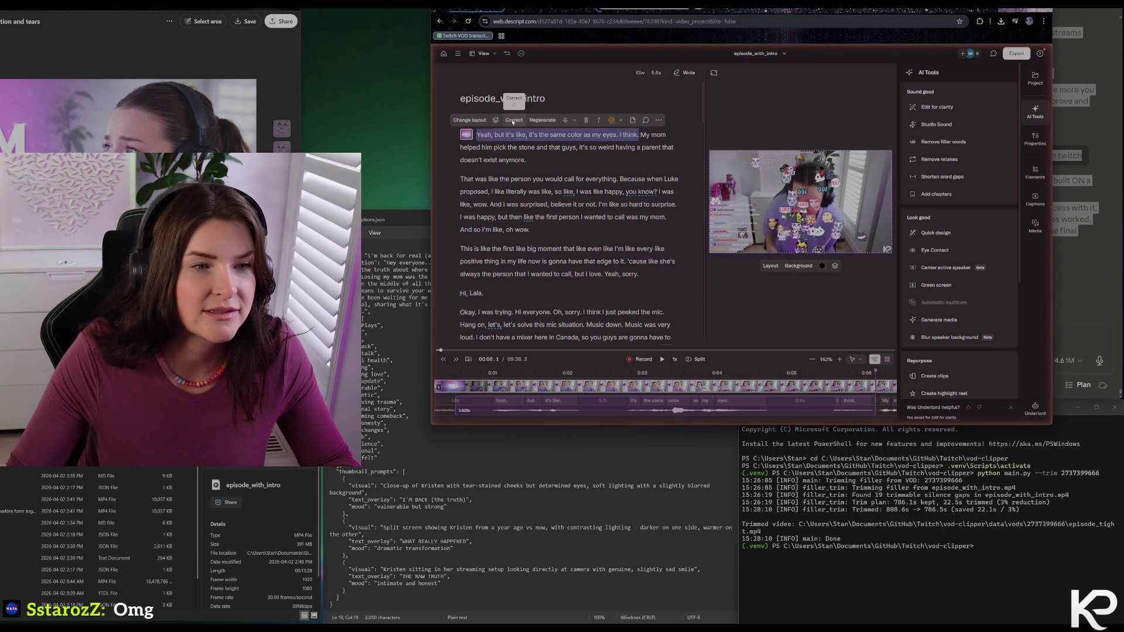
Regenerate the selected opening sentence with the replacement text 'IM ENGAGED'.
{"action": "left_click", "coordinate": [659, 120]}
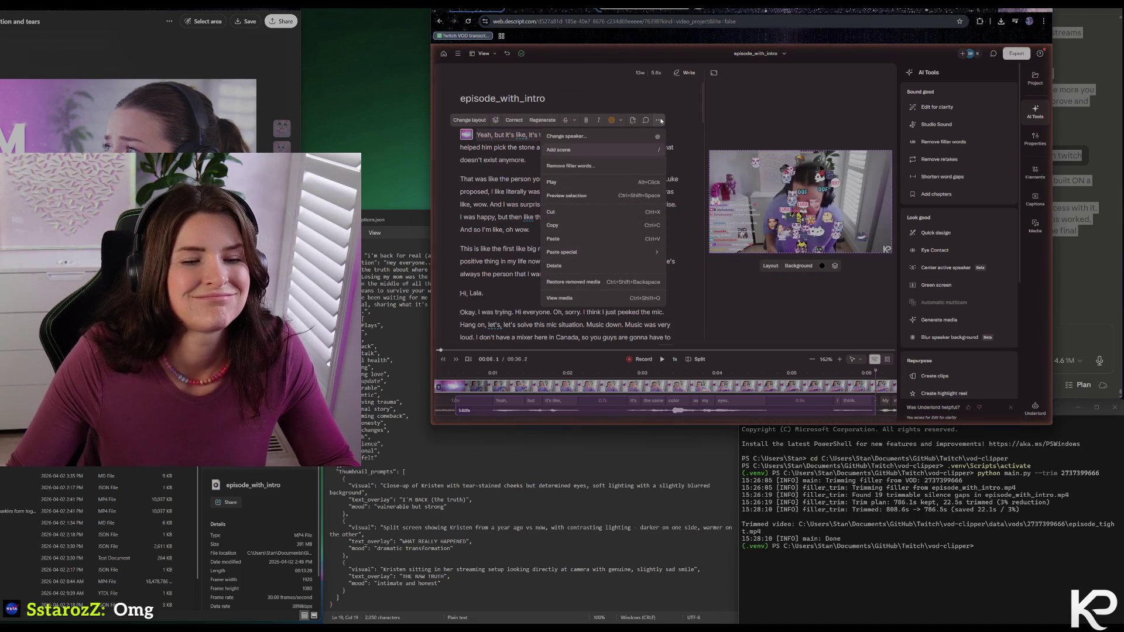
{"action": "left_click", "coordinate": [661, 121]}
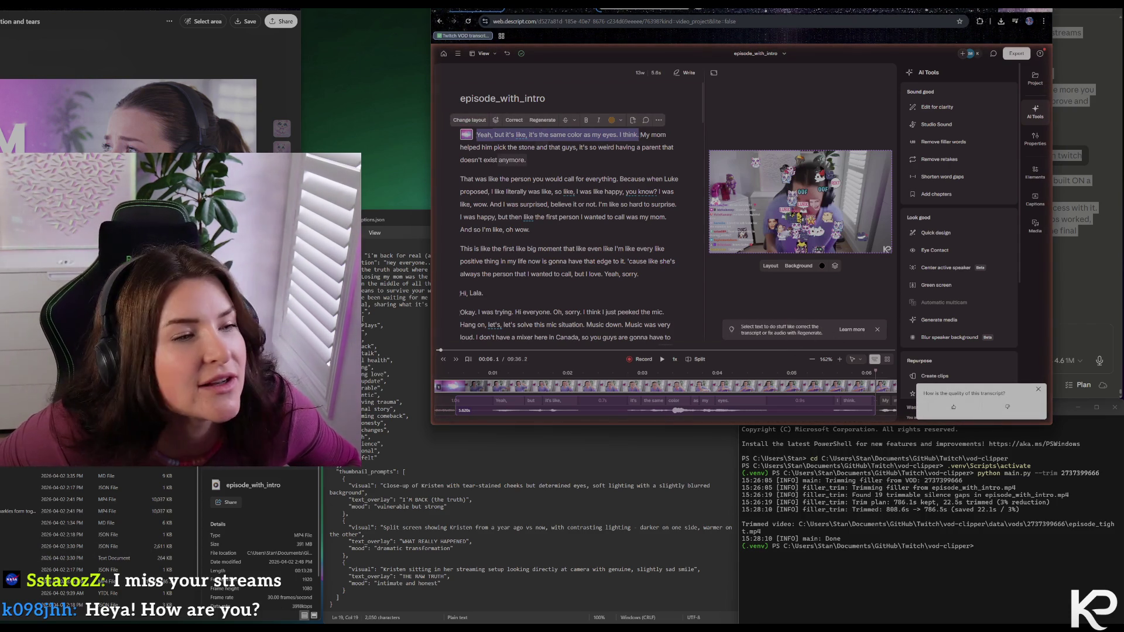
{"action": "left_click", "coordinate": [542, 120]}
{"action": "left_click", "coordinate": [753, 275]}
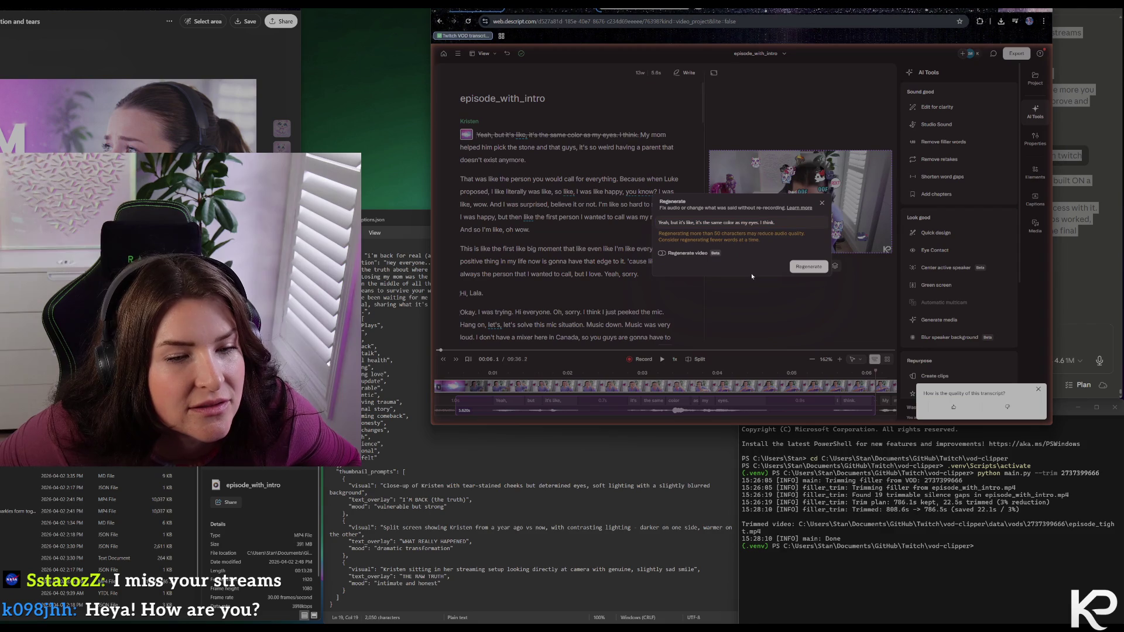
{"action": "triple_click", "coordinate": [778, 223]}
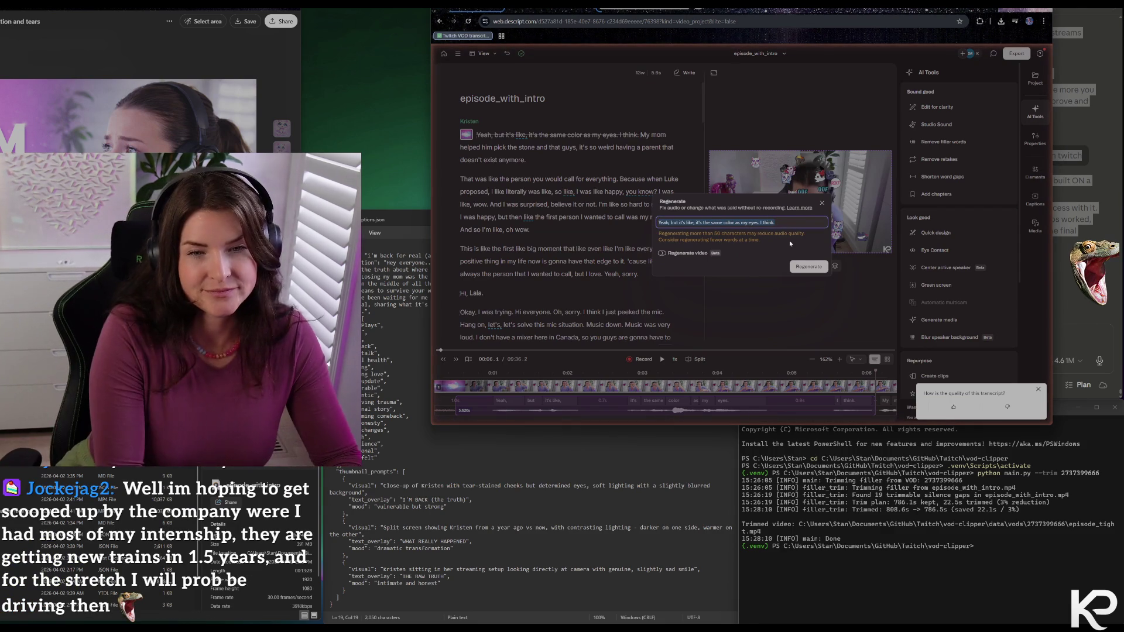
{"action": "type", "text": "IM ENGAG"}
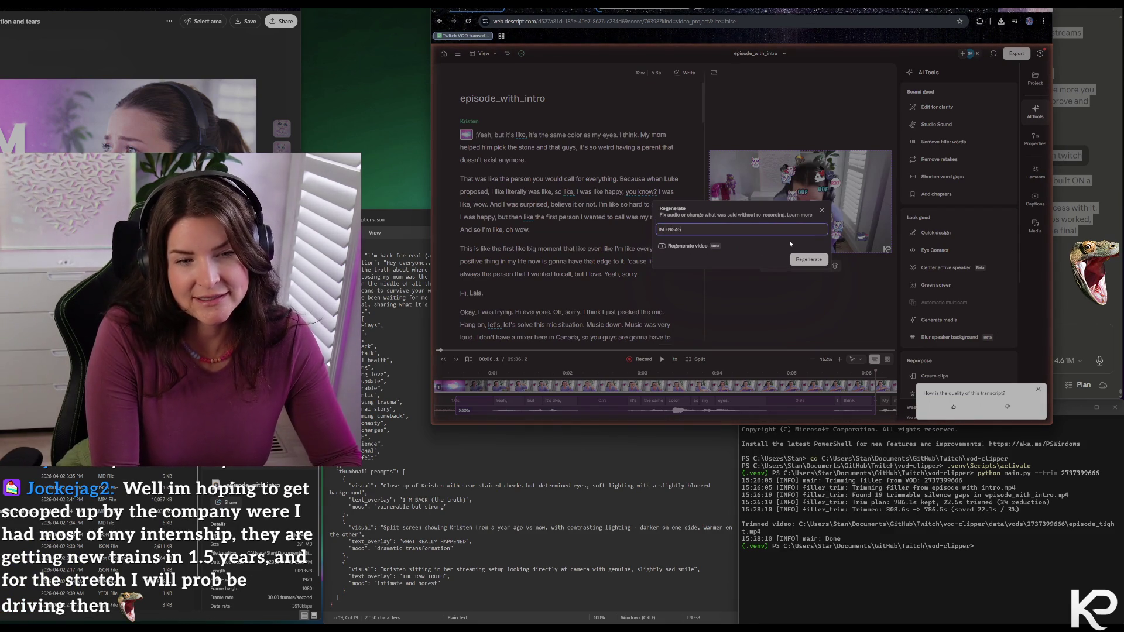
{"action": "type", "text": "ED"}
{"action": "key", "text": "Return"}
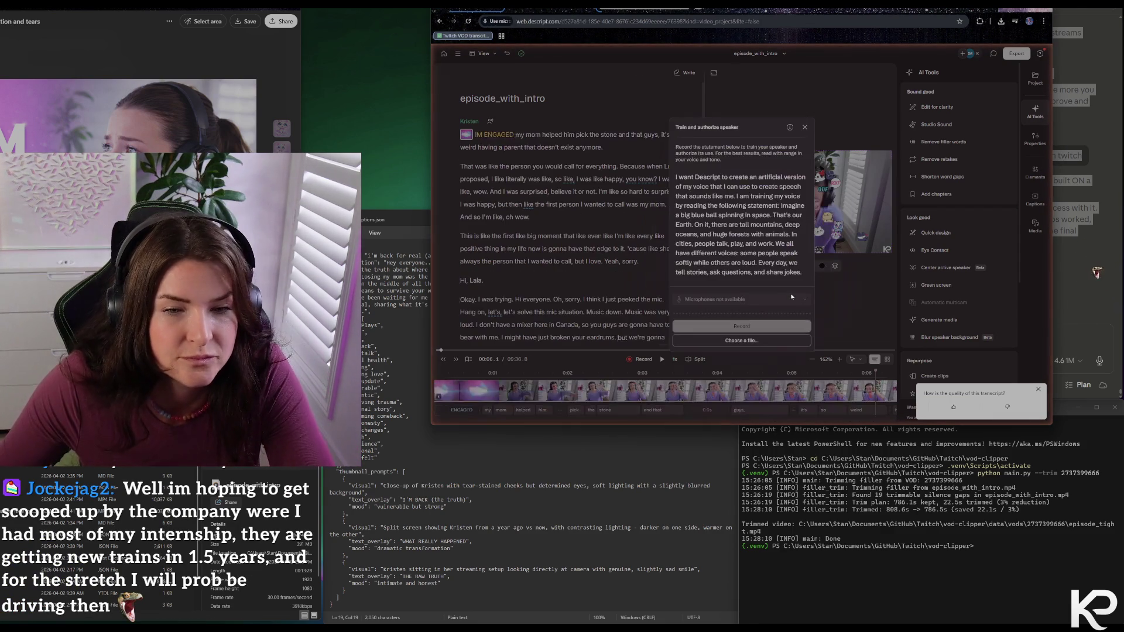
Re-record the voice-training statement on the Yeti X microphone and submit it for authorization.
{"action": "left_click", "coordinate": [792, 296]}
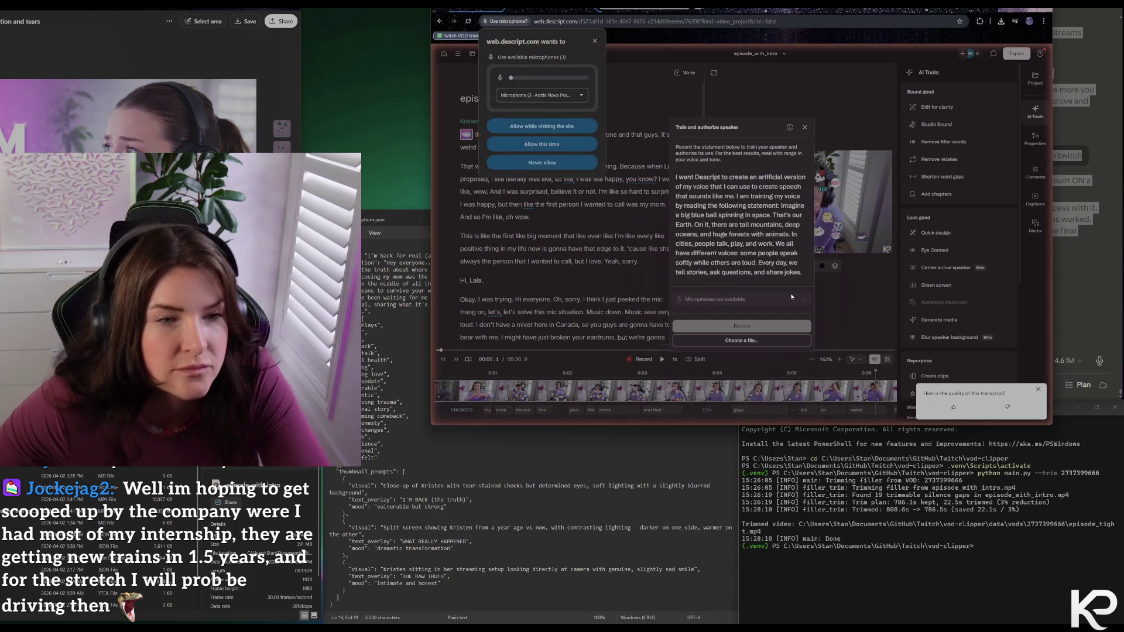
{"action": "left_click", "coordinate": [579, 147]}
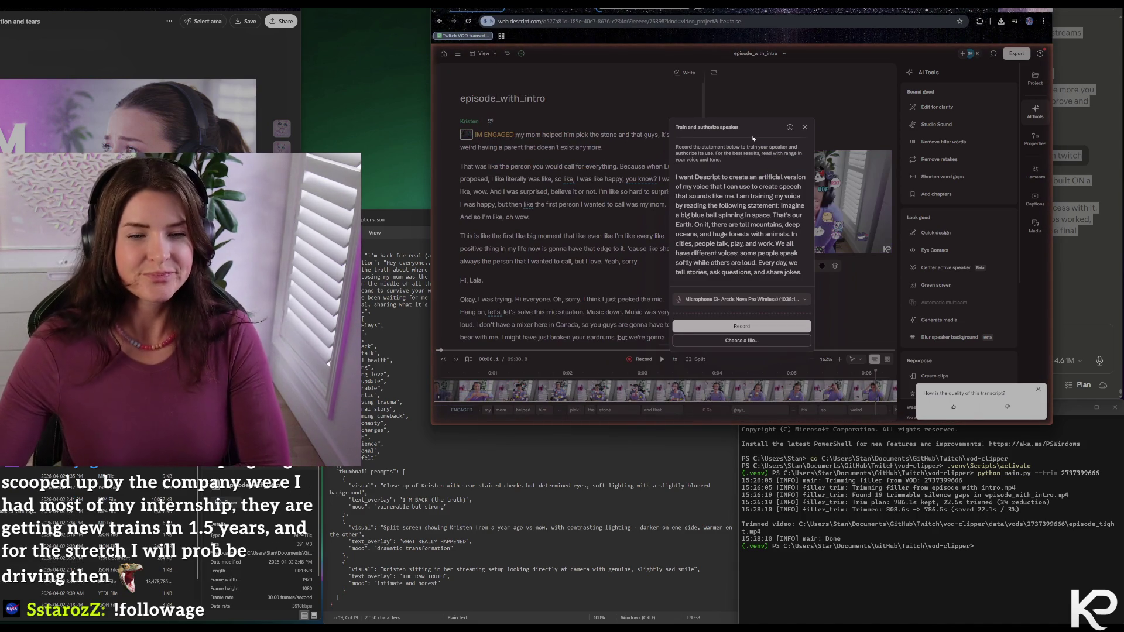
{"action": "left_click", "coordinate": [765, 326]}
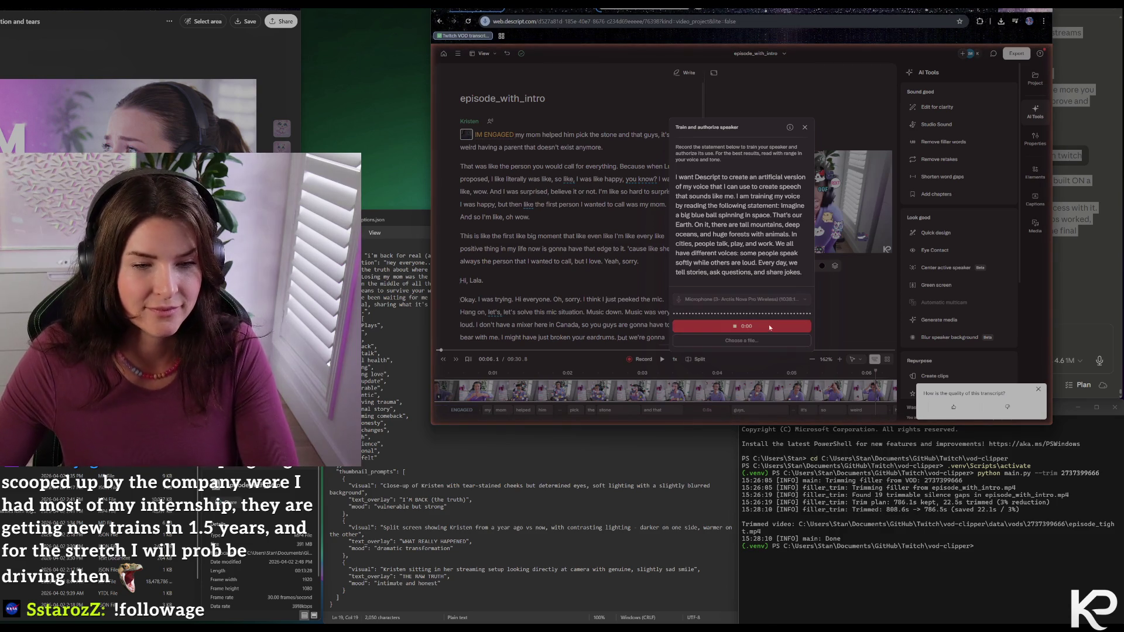
{"action": "left_click", "coordinate": [779, 329]}
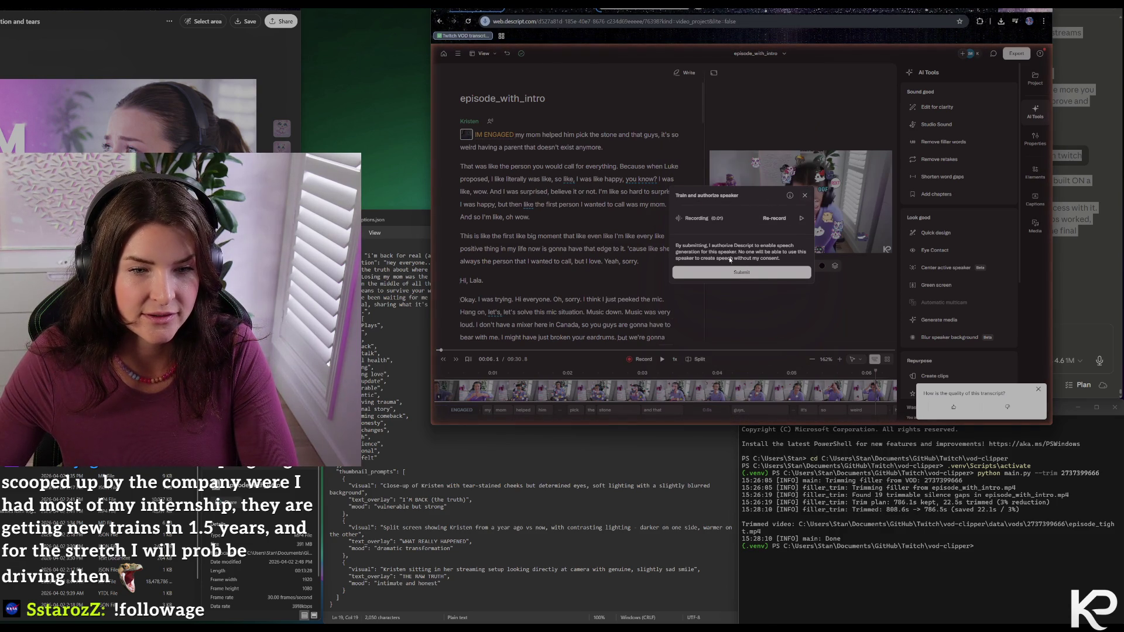
{"action": "left_click", "coordinate": [774, 218]}
{"action": "left_click", "coordinate": [736, 298]}
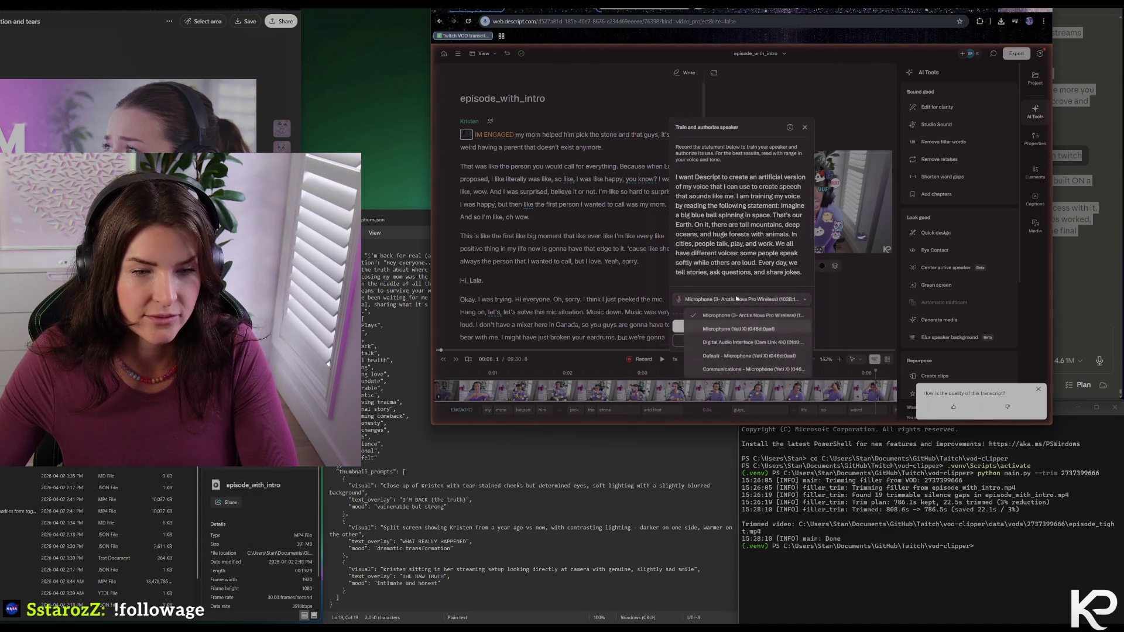
{"action": "left_click", "coordinate": [737, 329]}
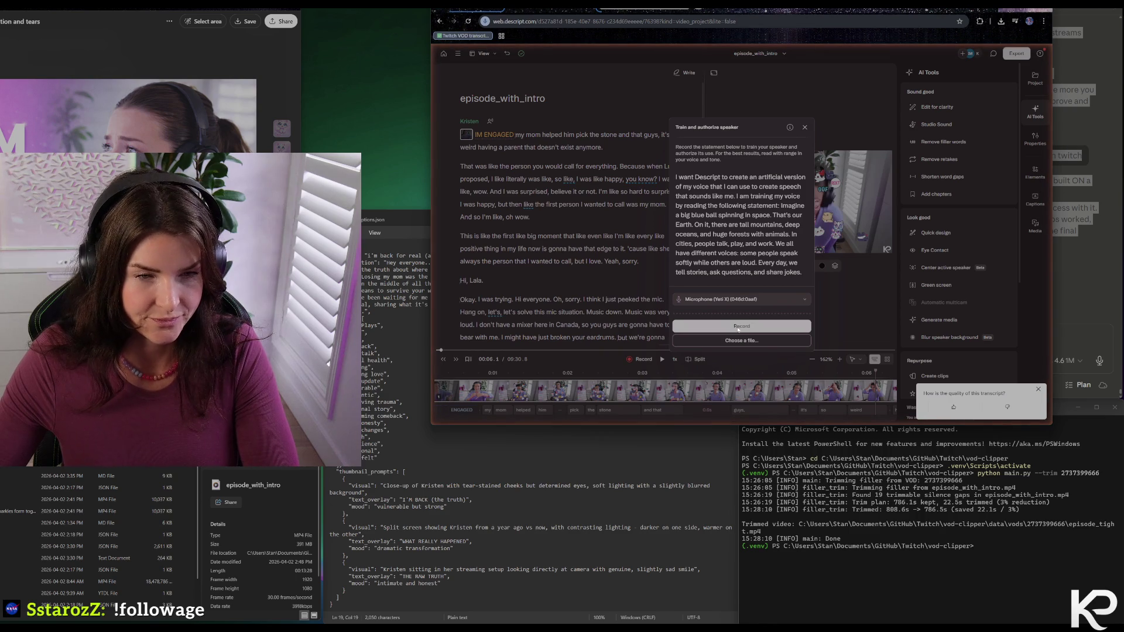
{"action": "left_click", "coordinate": [738, 326]}
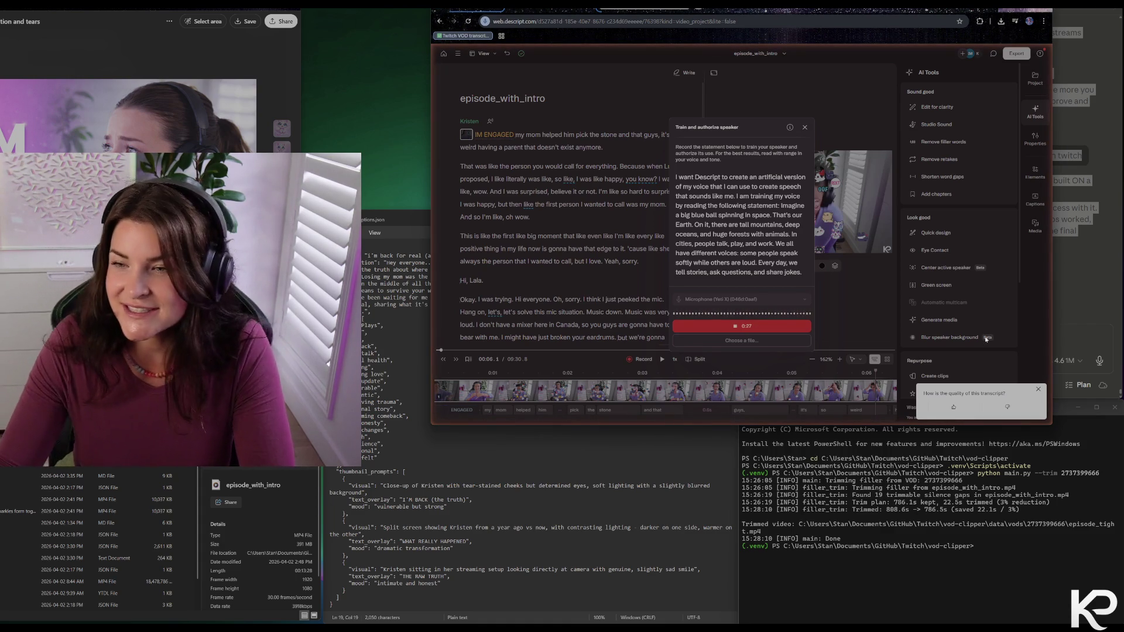
{"action": "left_click", "coordinate": [724, 324]}
{"action": "left_click", "coordinate": [727, 273]}
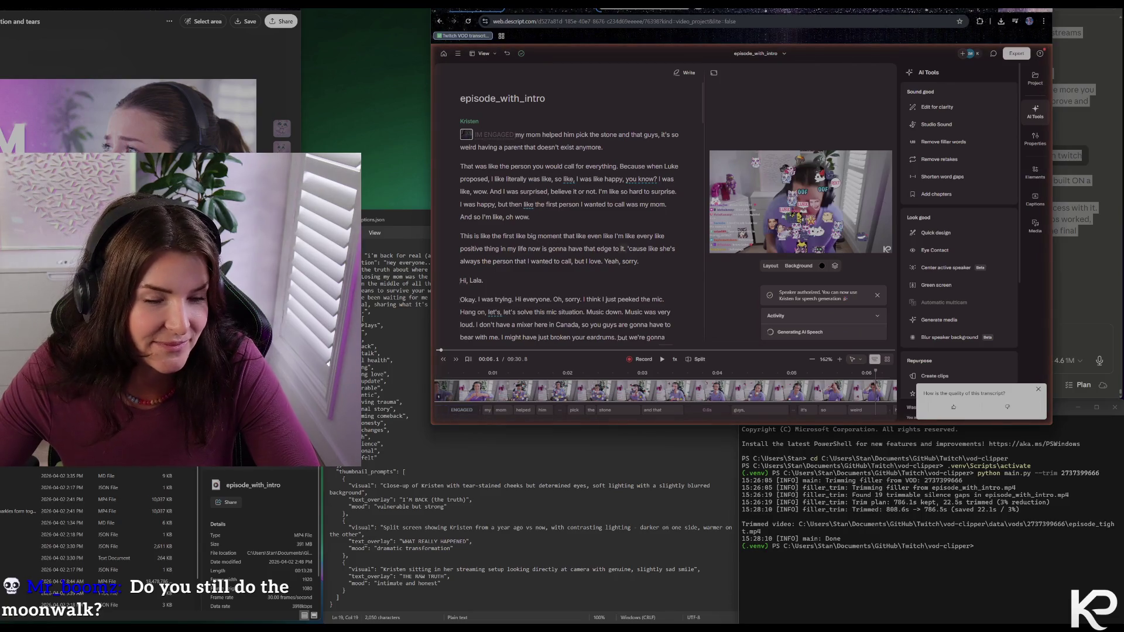
Dismiss the transcript quality question and play back the episode's opening.
{"action": "left_click", "coordinate": [1038, 391]}
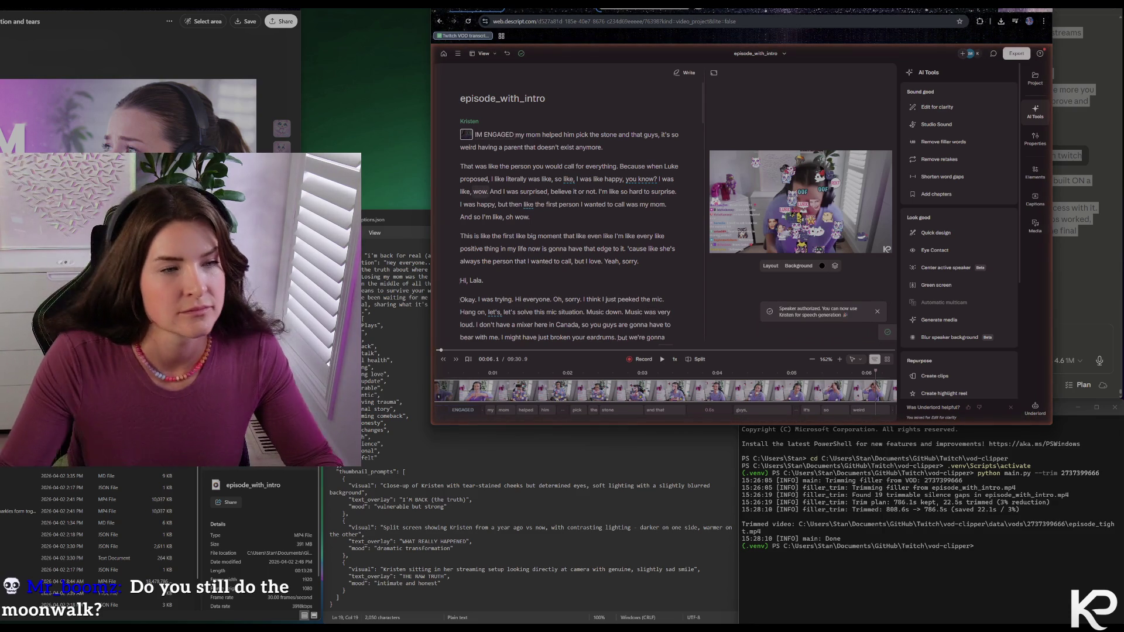
{"action": "left_click", "coordinate": [479, 134]}
{"action": "left_click", "coordinate": [490, 120]}
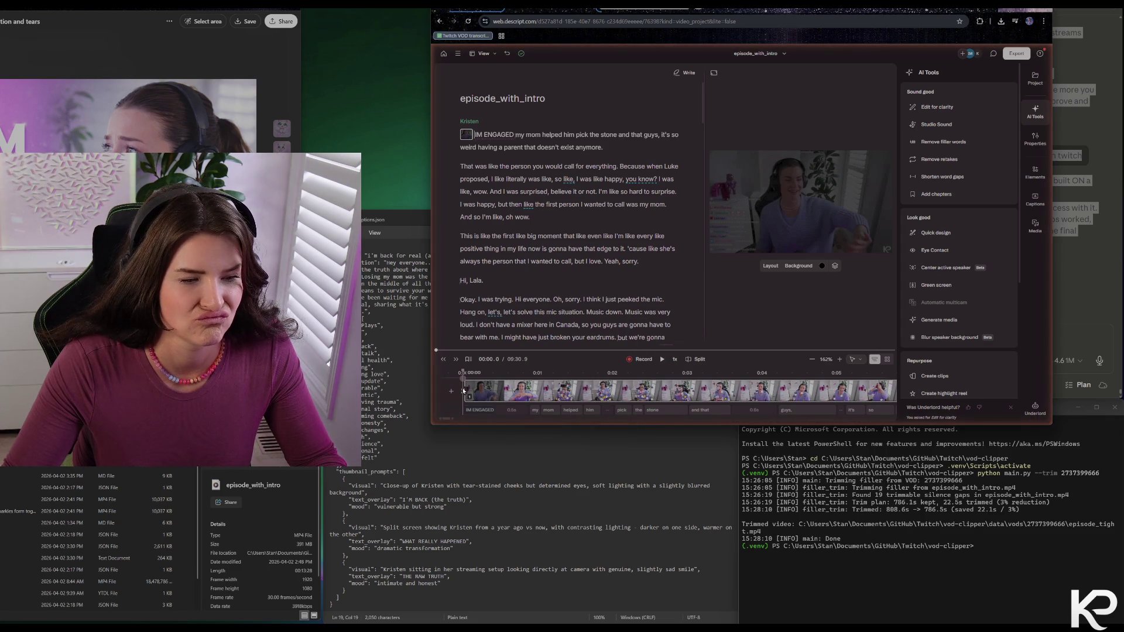
{"action": "key", "text": "space"}
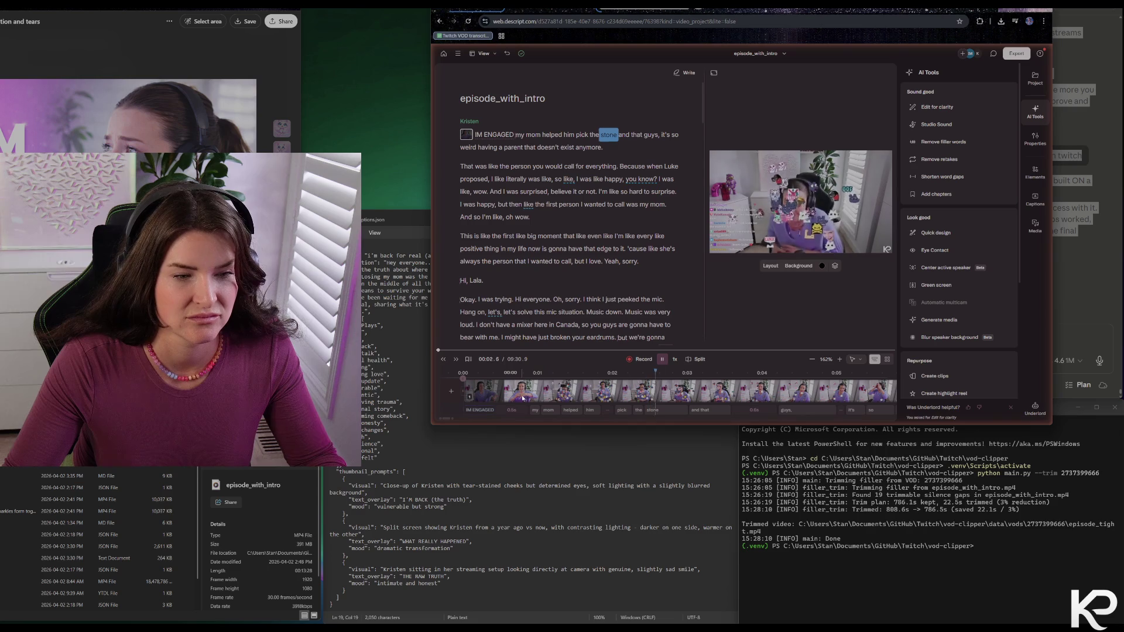
{"action": "key", "text": "space"}
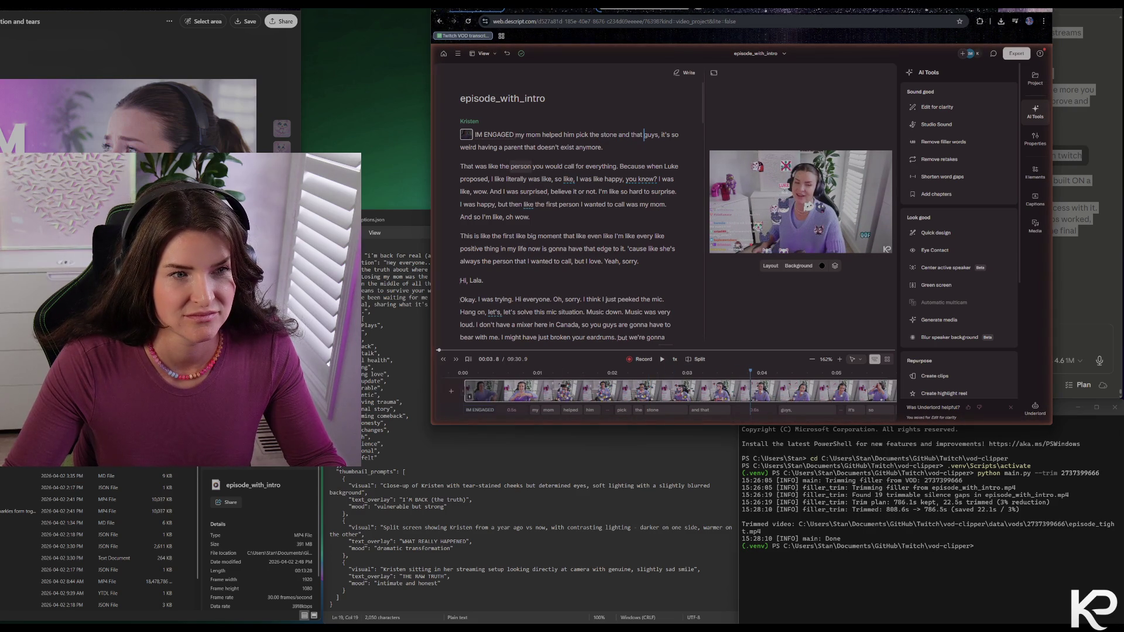
{"action": "left_click", "coordinate": [475, 136]}
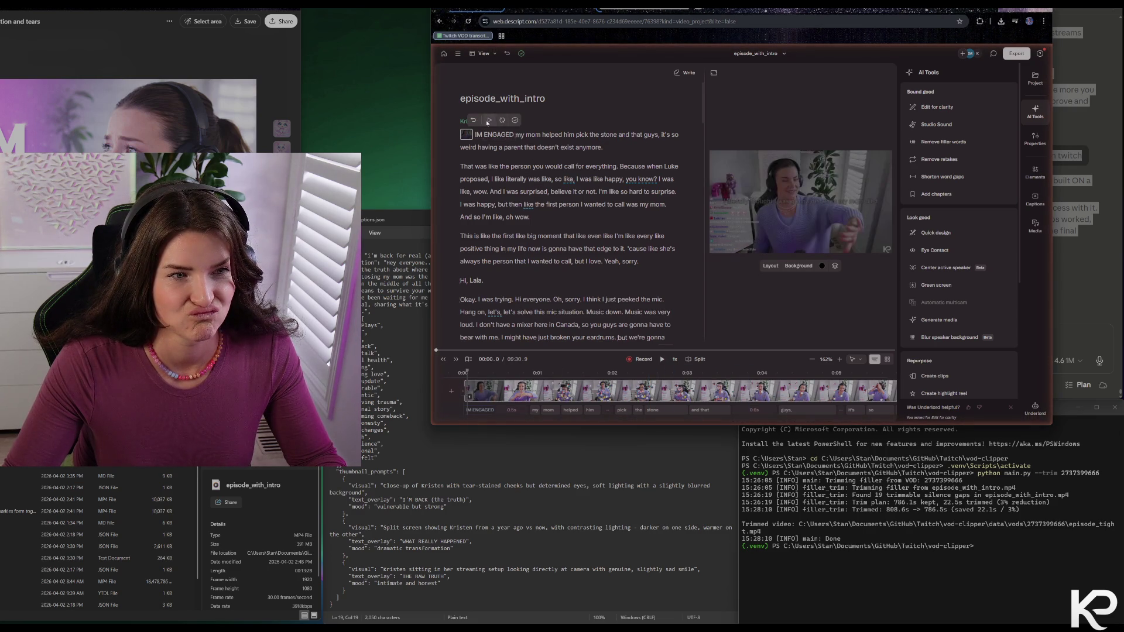
Regenerate the words IM ENGAGED in the authorized AI voice.
{"action": "left_click", "coordinate": [515, 121]}
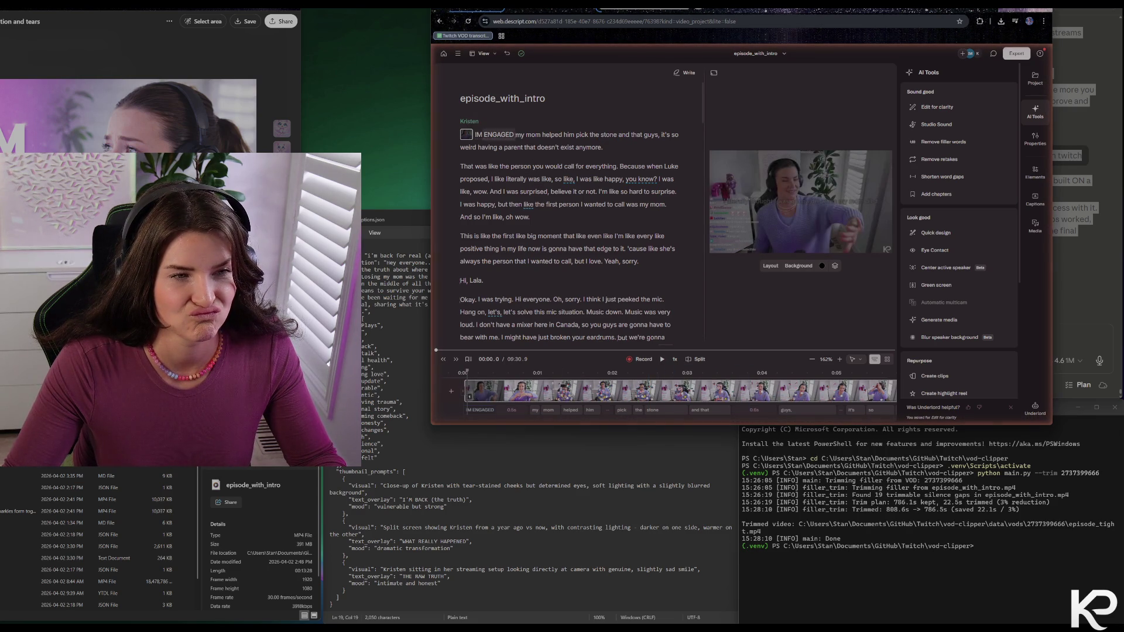
{"action": "double_click", "coordinate": [498, 135]}
{"action": "left_click", "coordinate": [478, 134], "text": "shift"}
{"action": "left_click", "coordinate": [536, 120]}
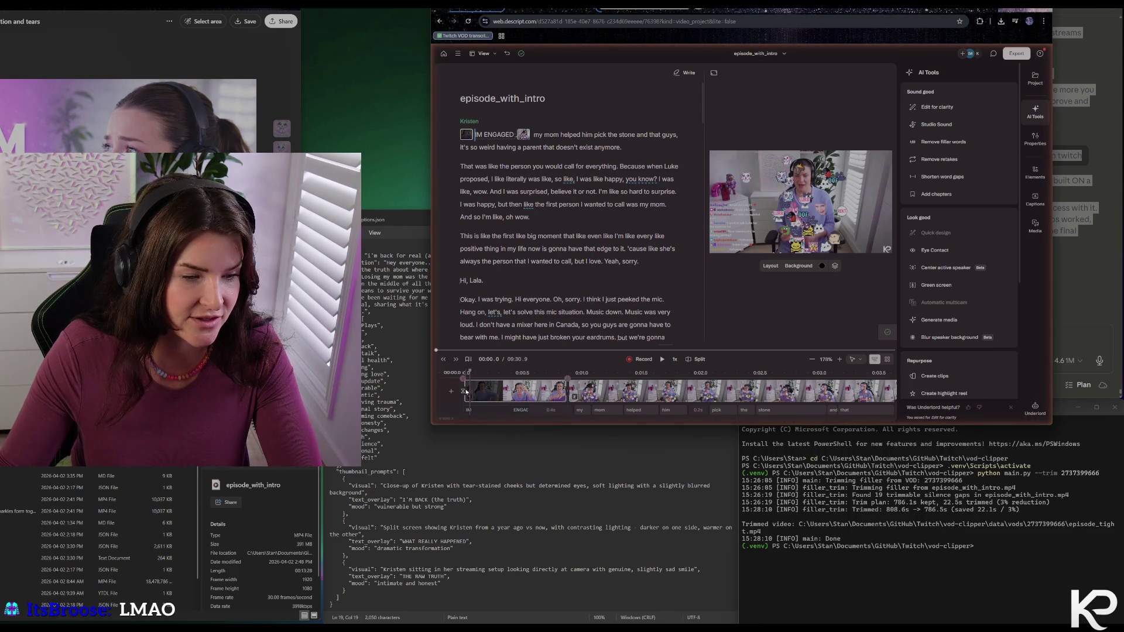
Scrub the first second of the timeline to check where 'my' begins after IM ENGAGED.
{"action": "left_click", "coordinate": [485, 393]}
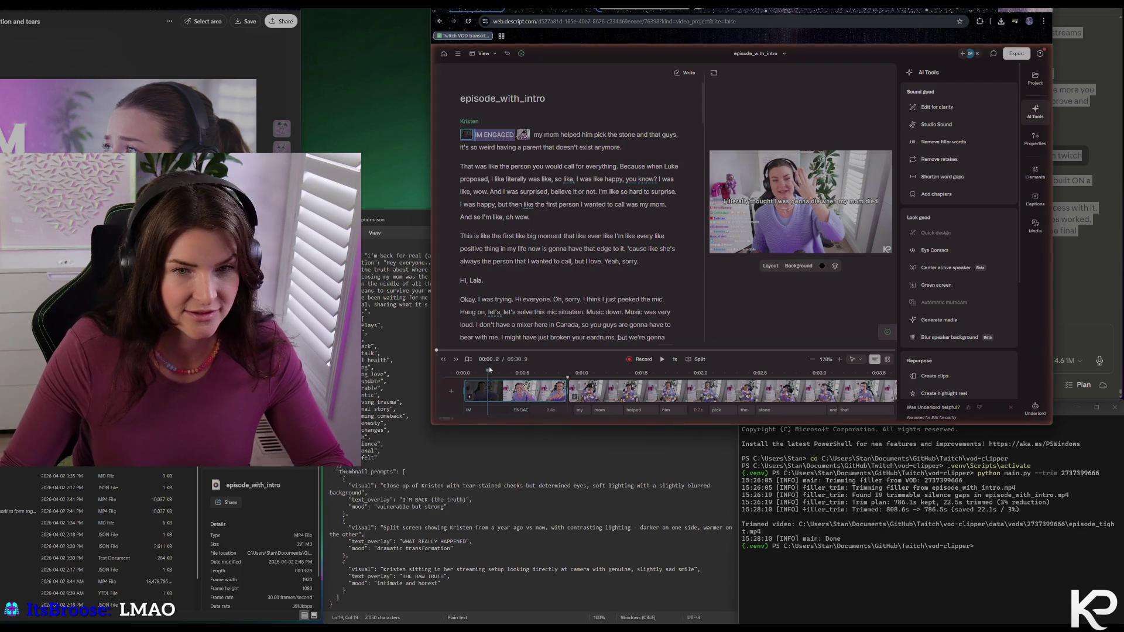
{"action": "left_click", "coordinate": [477, 372]}
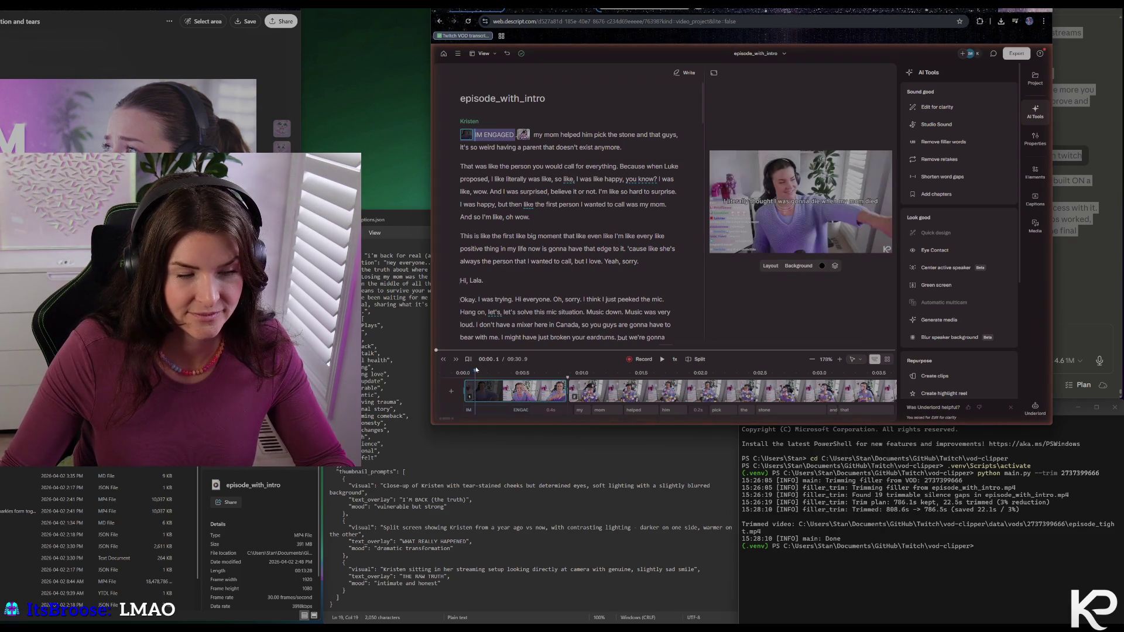
{"action": "left_click", "coordinate": [509, 375]}
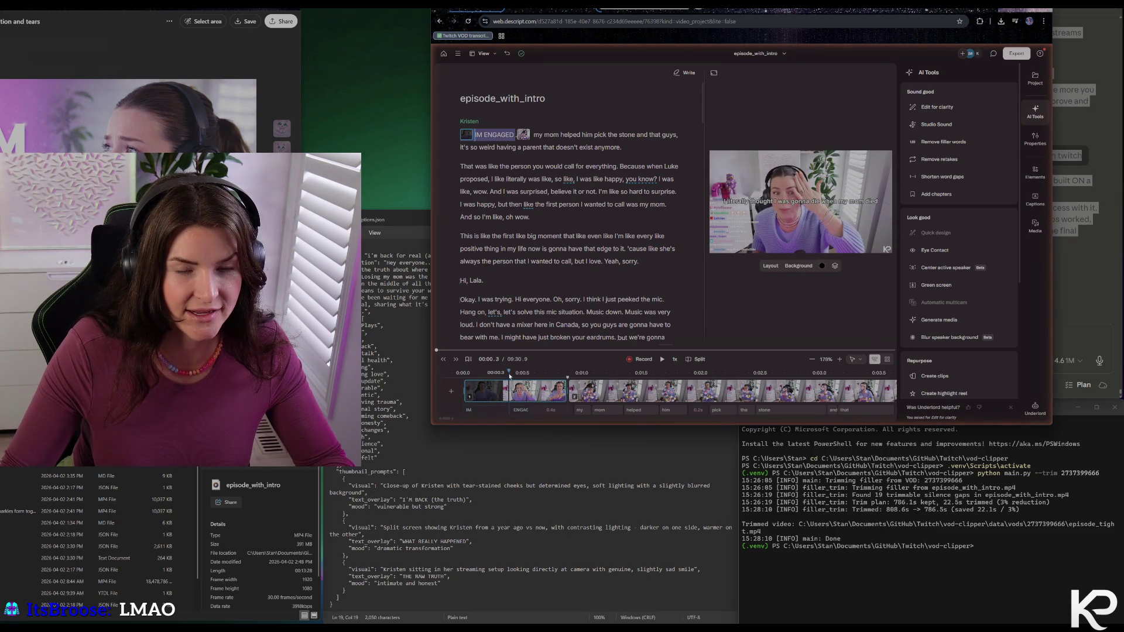
{"action": "left_click", "coordinate": [539, 378]}
{"action": "left_click", "coordinate": [550, 378]}
{"action": "left_click", "coordinate": [548, 377]}
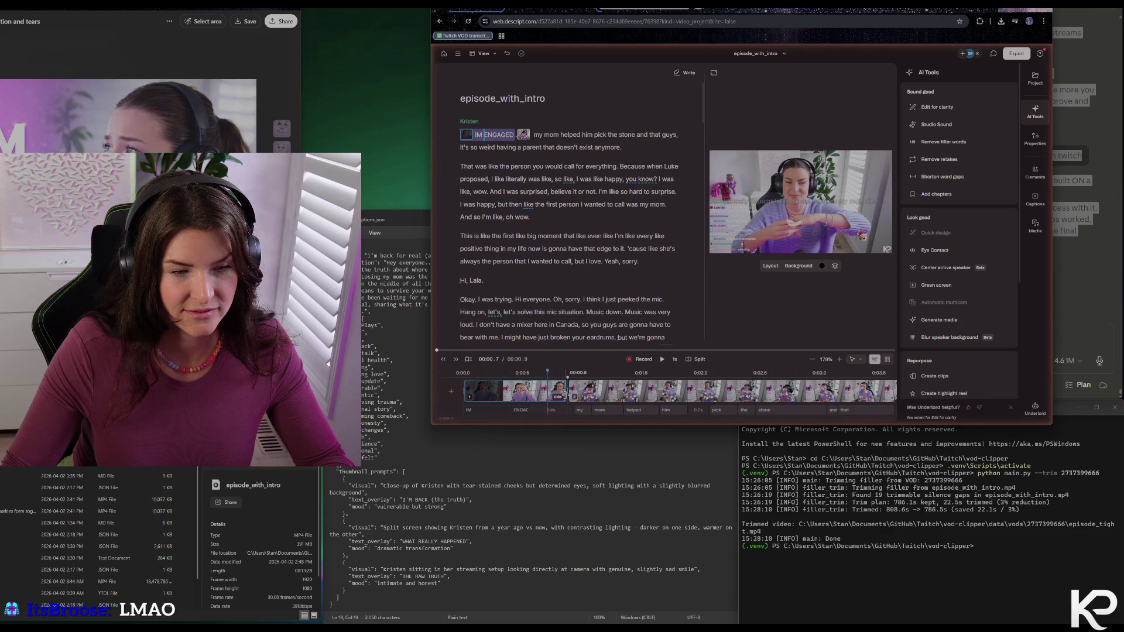
{"action": "left_click", "coordinate": [556, 396]}
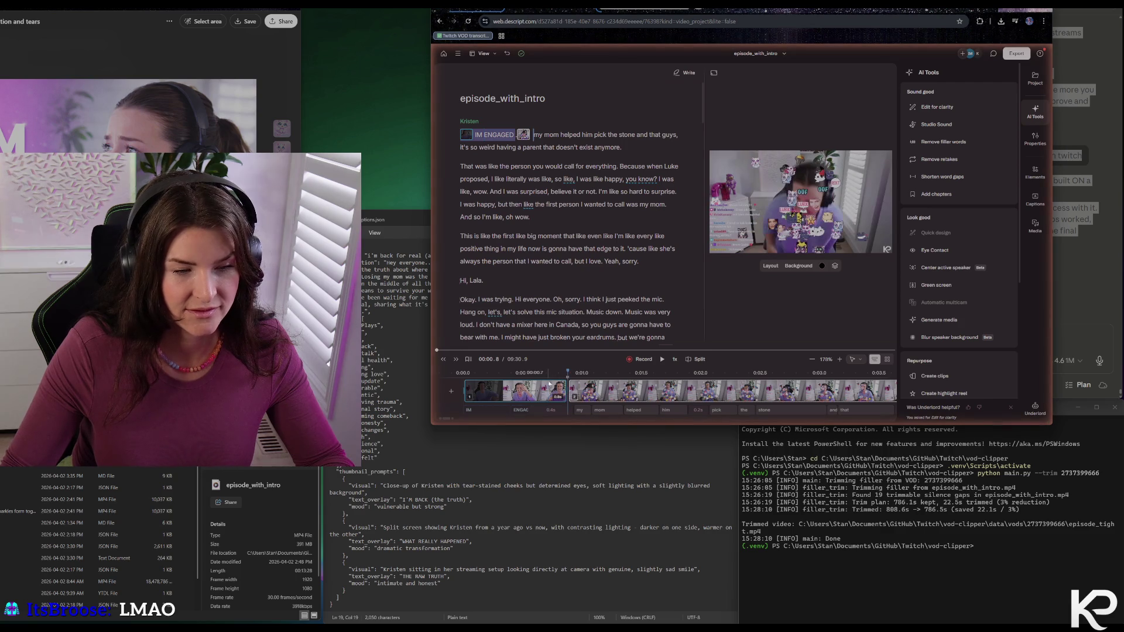
{"action": "left_click", "coordinate": [578, 373]}
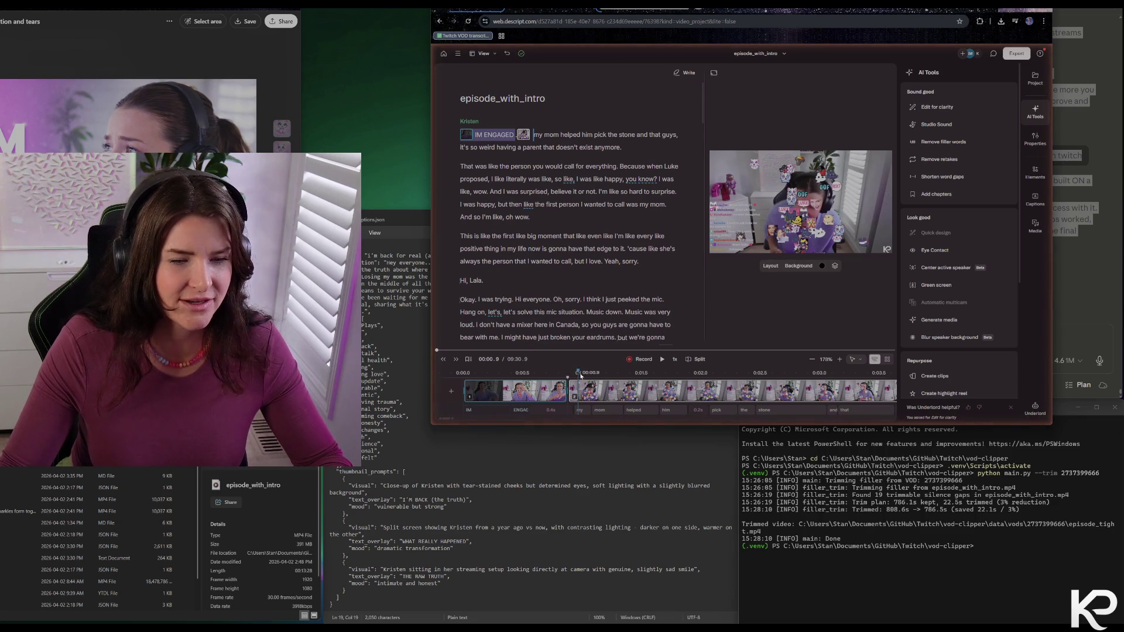
{"action": "left_click_drag", "start_coordinate": [580, 377], "coordinate": [462, 373]}
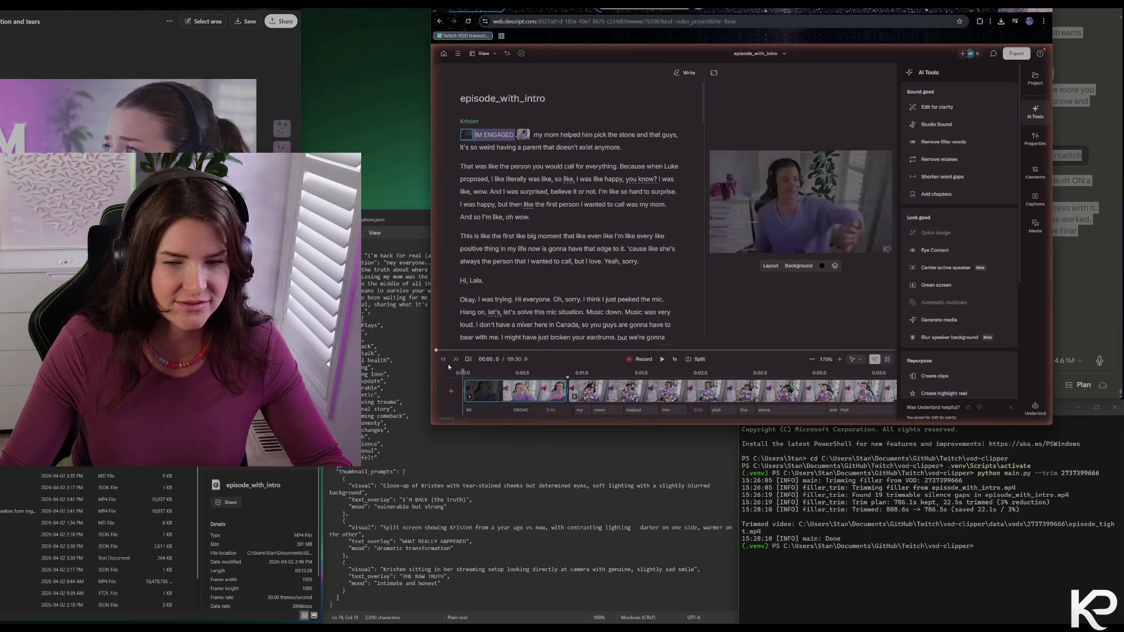
{"action": "left_click", "coordinate": [637, 361]}
Record a short new line on the Yeti X microphone as a new layer at the transcript start.
{"action": "left_click", "coordinate": [665, 319]}
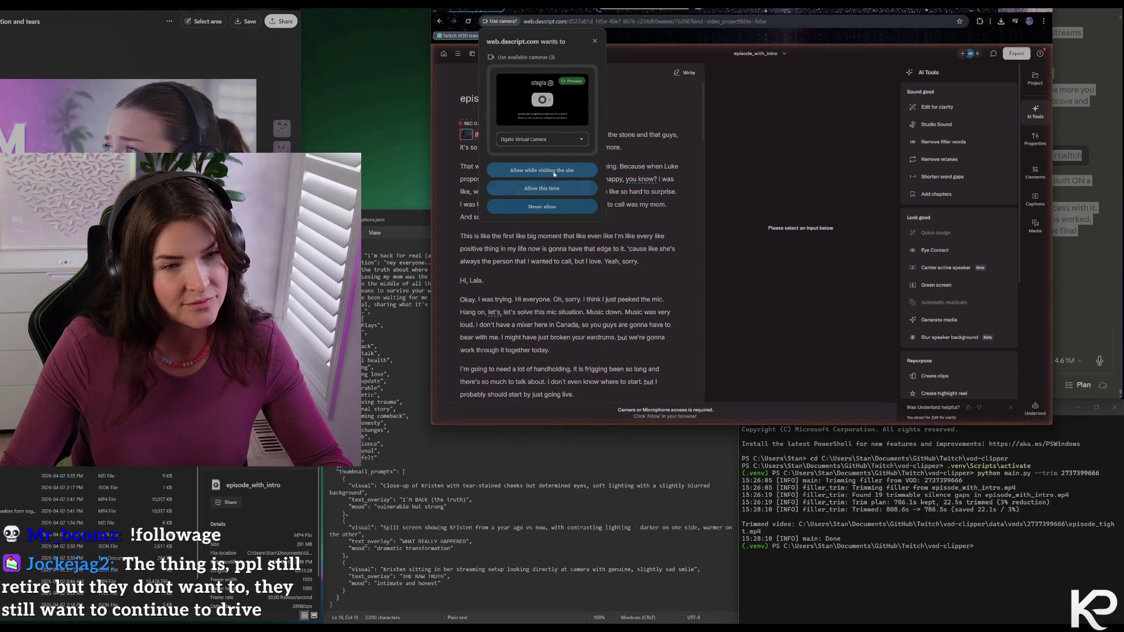
{"action": "left_click", "coordinate": [562, 171]}
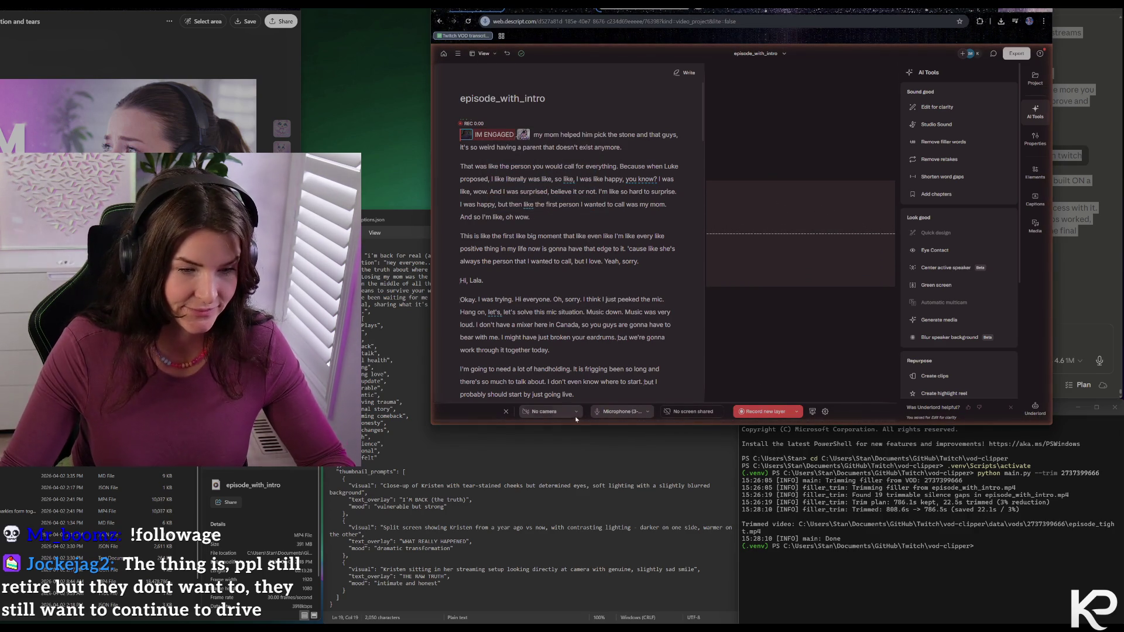
{"action": "left_click", "coordinate": [612, 412]}
{"action": "left_click", "coordinate": [643, 338]}
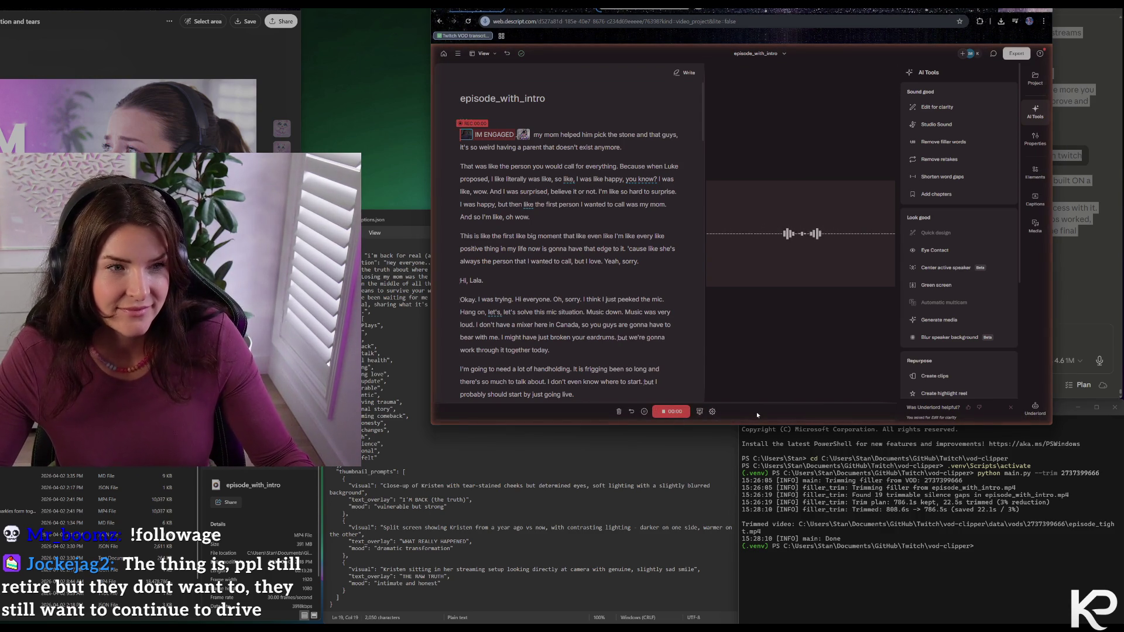
{"action": "left_click", "coordinate": [674, 412]}
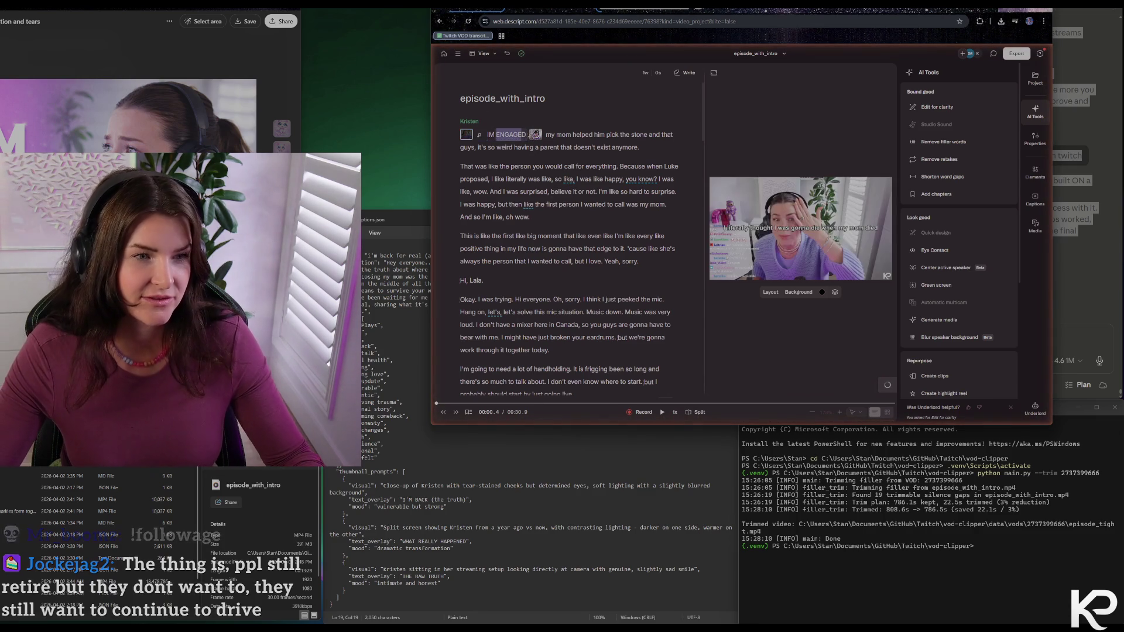
{"action": "double_click", "coordinate": [511, 135]}
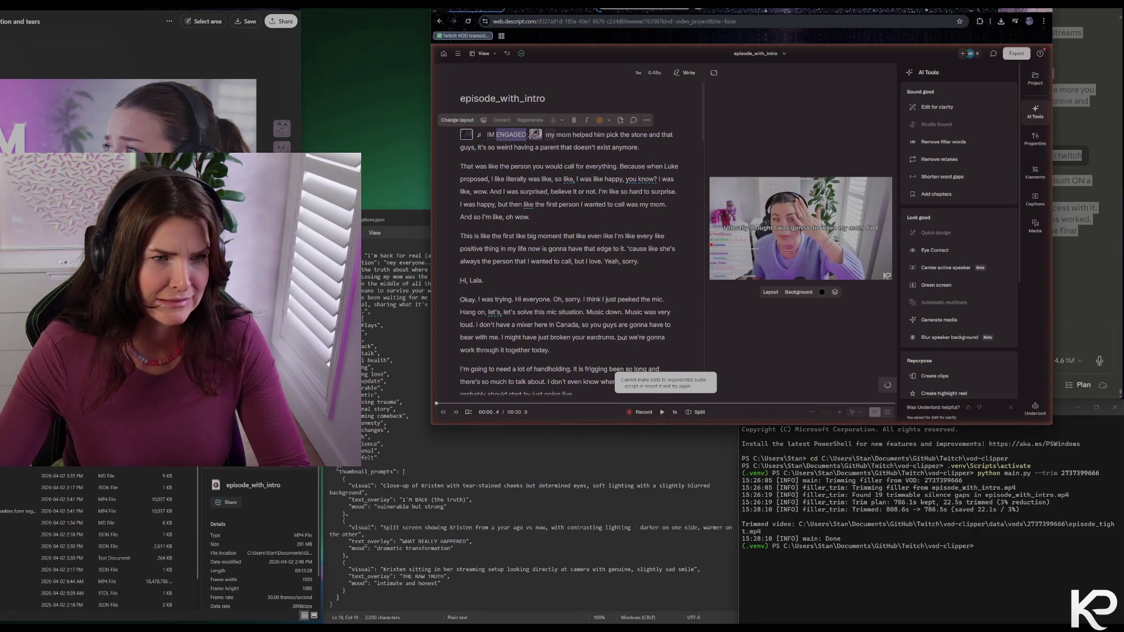
{"action": "left_click", "coordinate": [529, 135]}
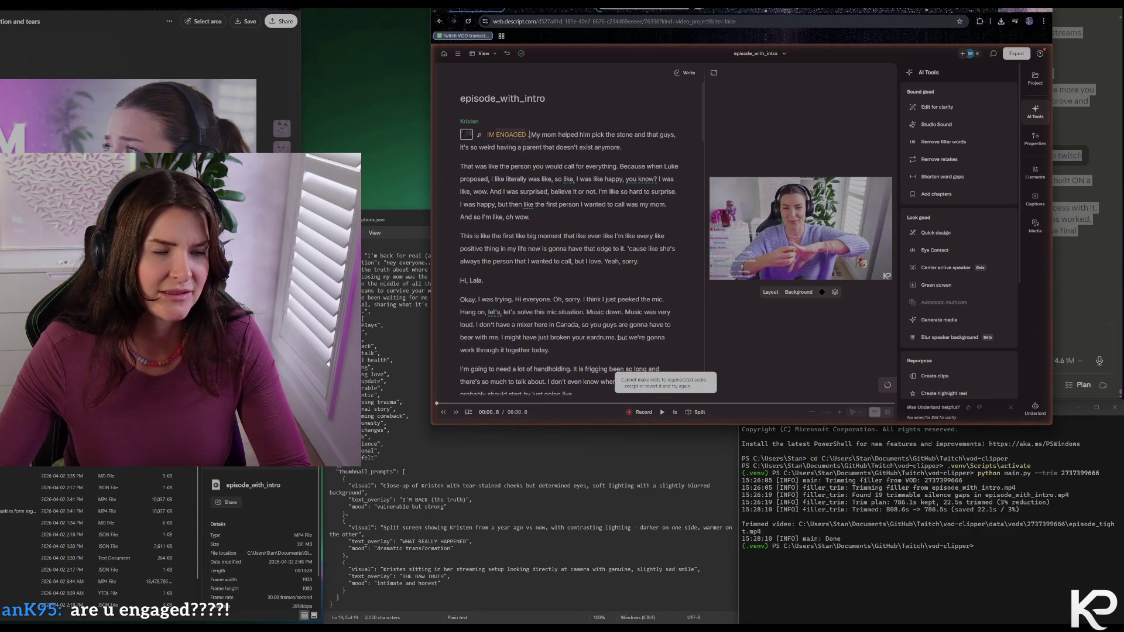
{"action": "left_click", "coordinate": [511, 134]}
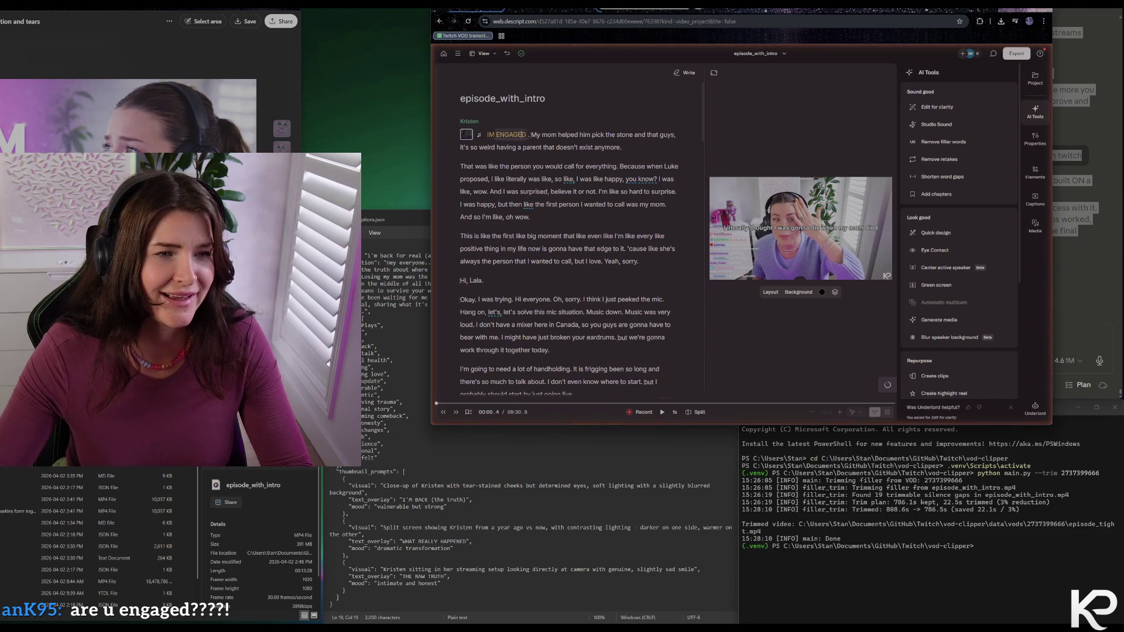
{"action": "double_click", "coordinate": [510, 135]}
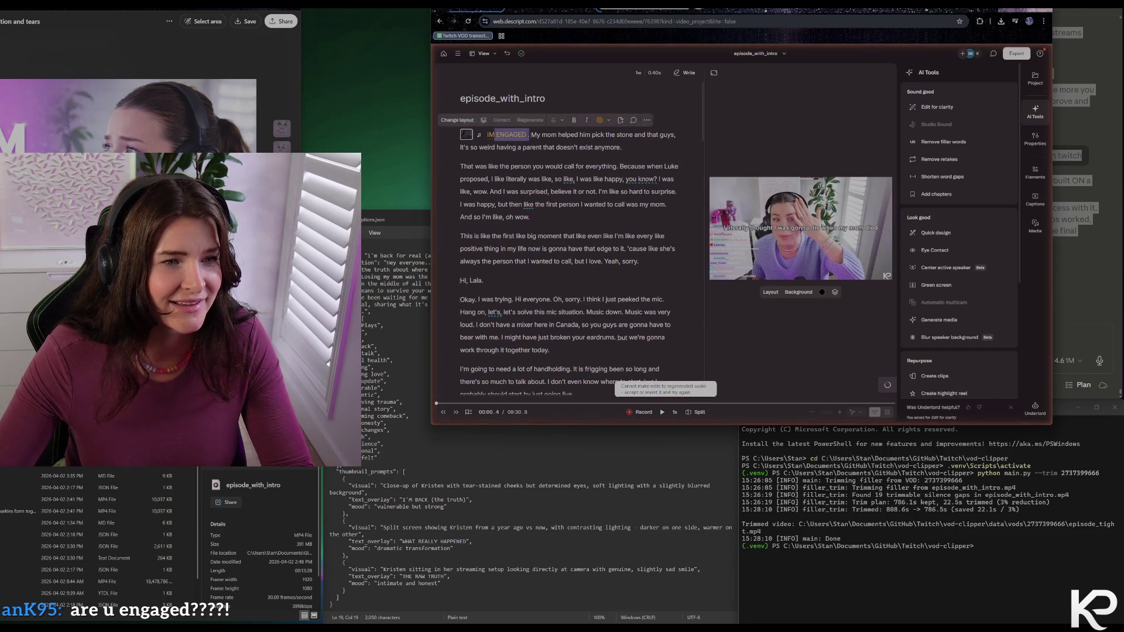
{"action": "left_click", "coordinate": [647, 121]}
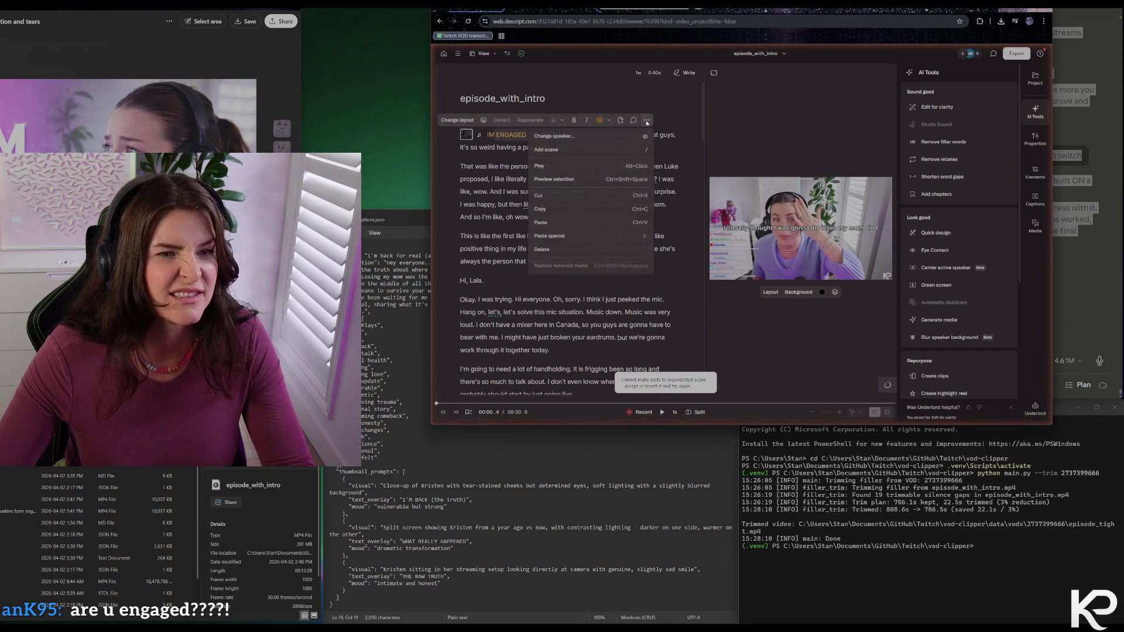
{"action": "left_click", "coordinate": [541, 249]}
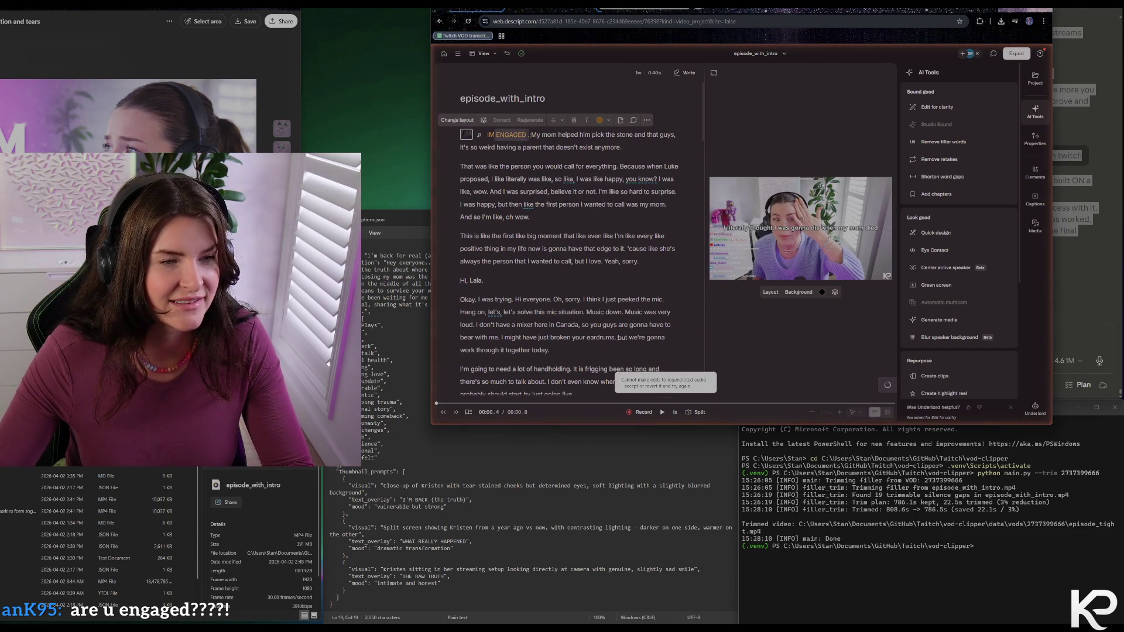
{"action": "key", "text": "shift+Left"}
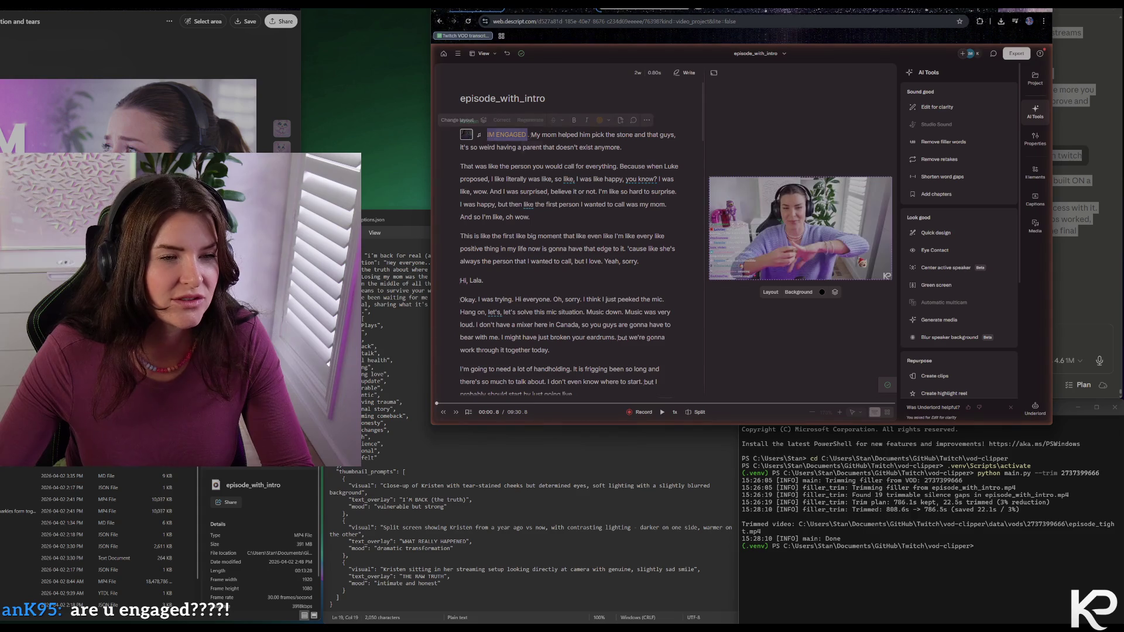
{"action": "key", "text": "BackSpace"}
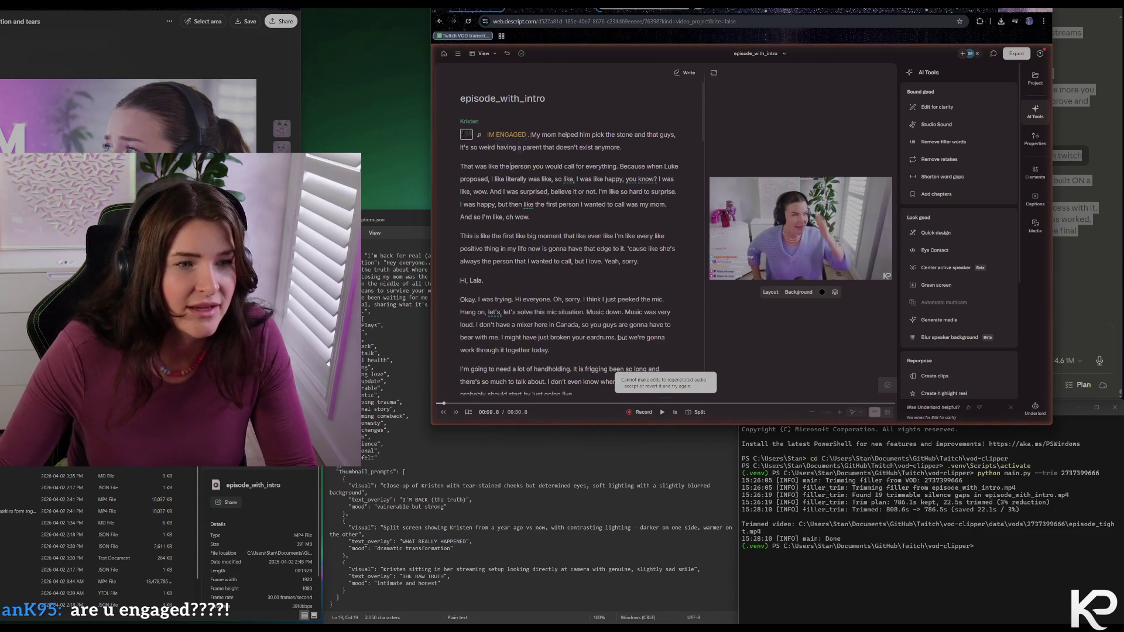
{"action": "left_click", "coordinate": [486, 135]}
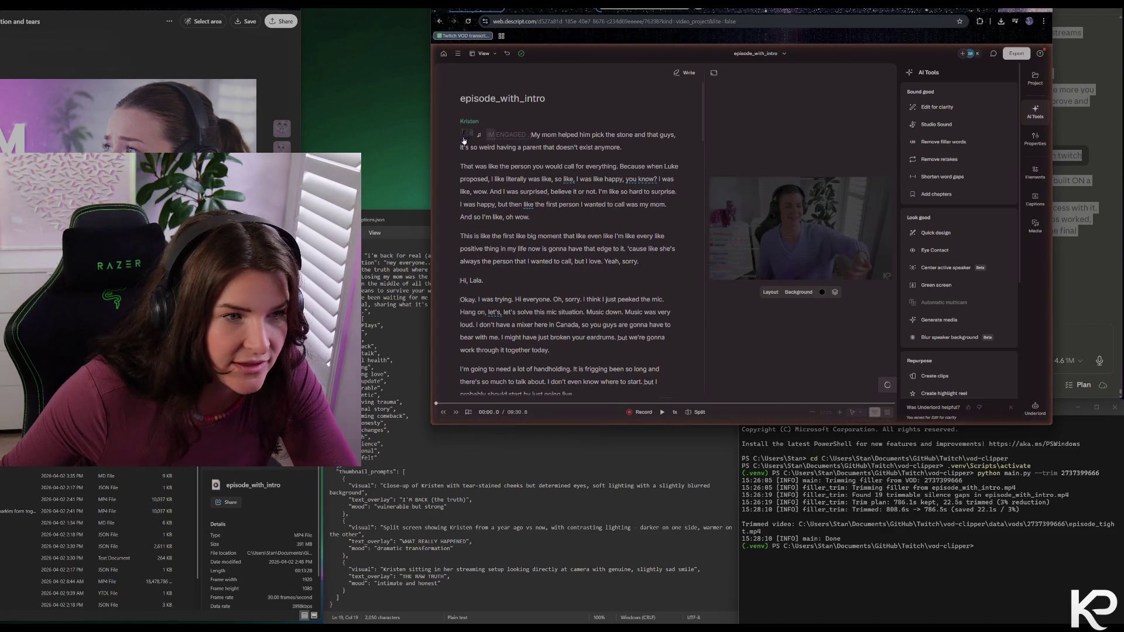
{"action": "left_click", "coordinate": [662, 412]}
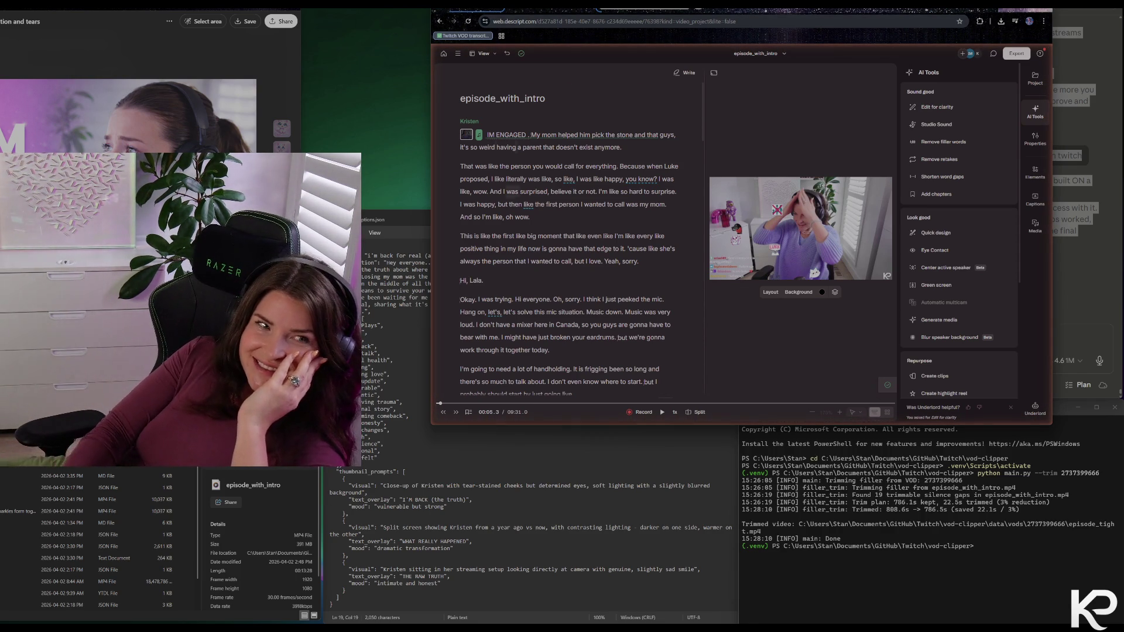
{"action": "left_click", "coordinate": [495, 134]}
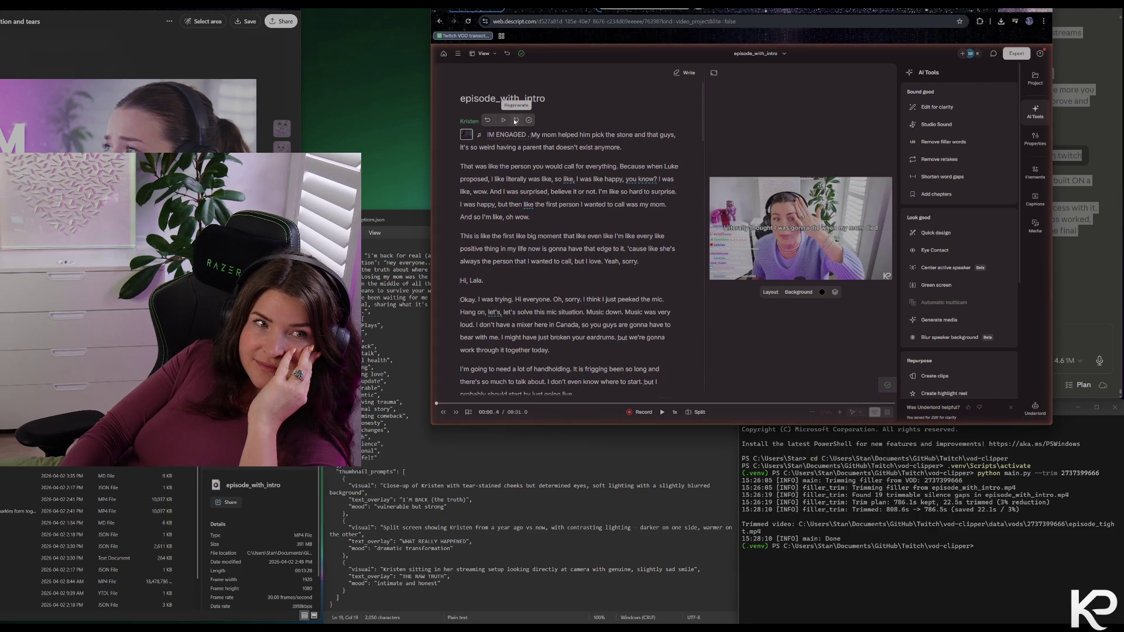
Revert the regenerated 'IM ENGAGED' audio and replay the restored opening line from the start.
{"action": "left_click", "coordinate": [488, 120]}
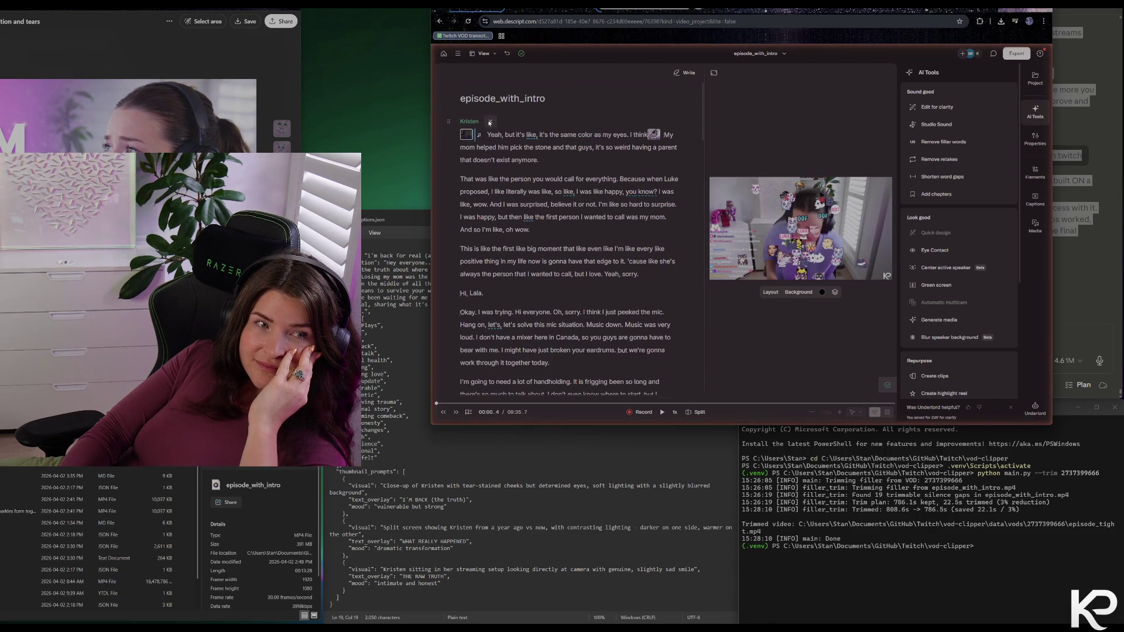
{"action": "left_click", "coordinate": [597, 135]}
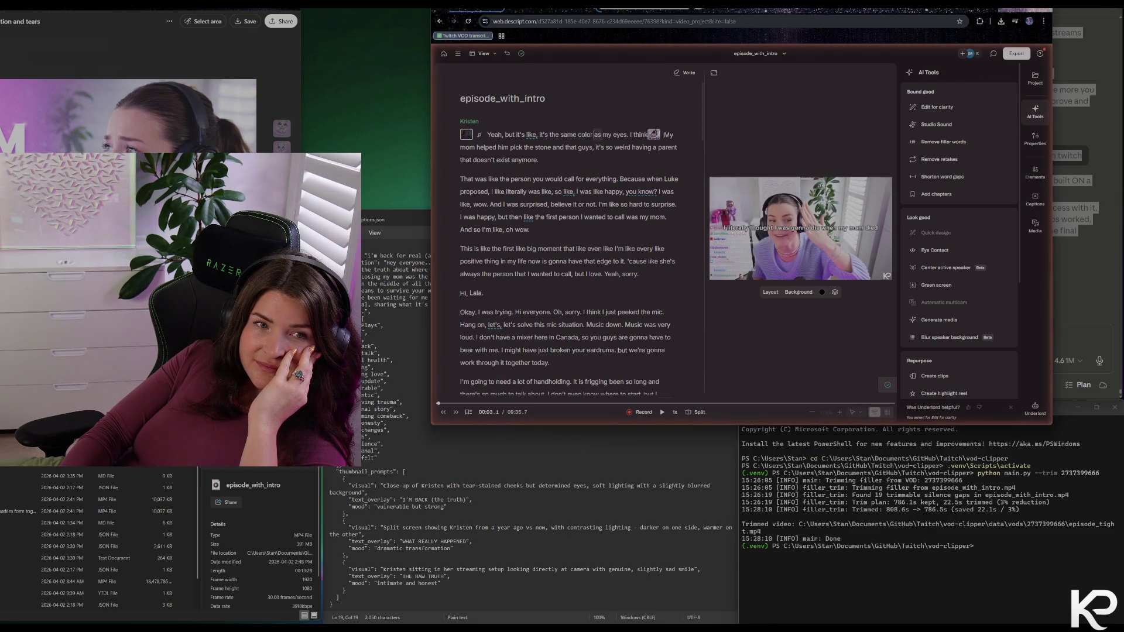
{"action": "left_click", "coordinate": [478, 134]}
{"action": "left_click", "coordinate": [662, 412]}
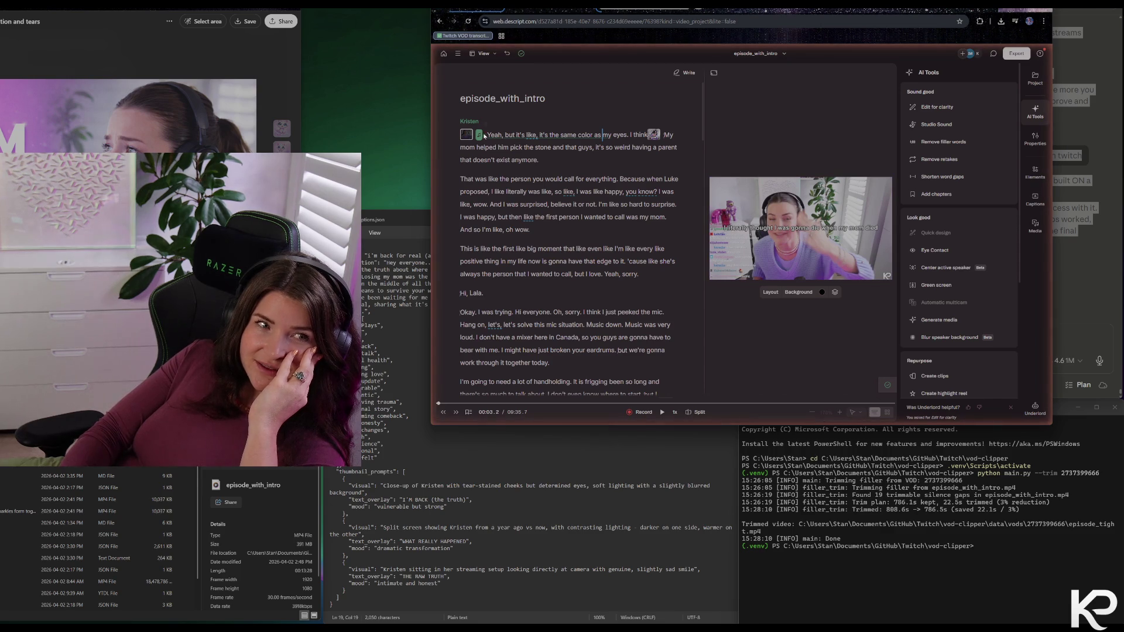
{"action": "left_click", "coordinate": [479, 138]}
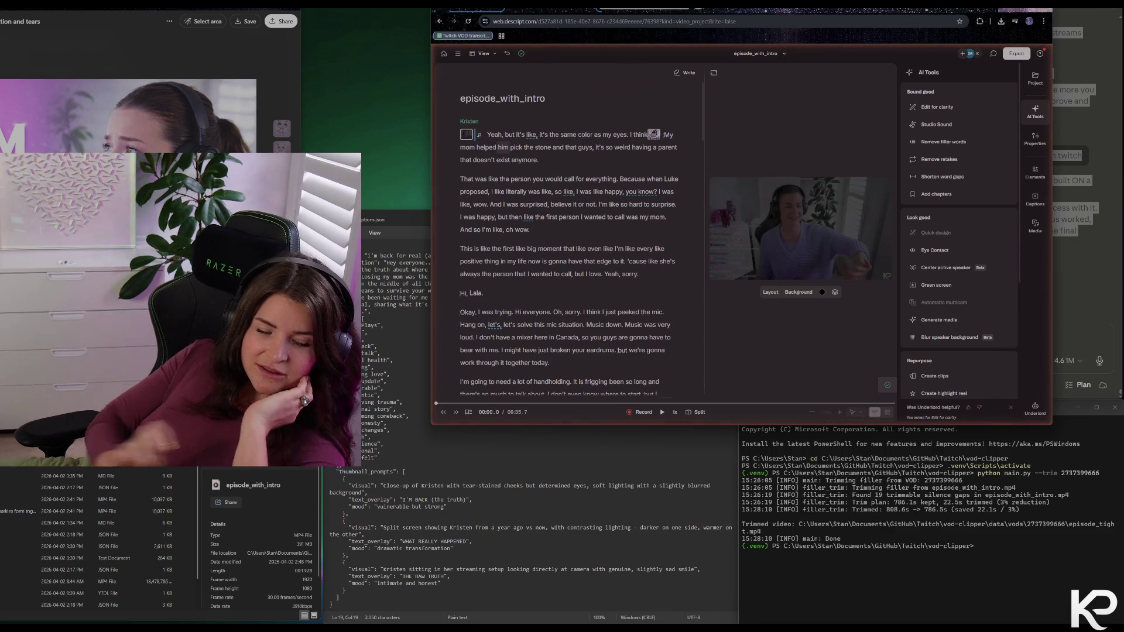
Open and close the browser developer tools, then play the episode from the start.
{"action": "key", "text": "F12"}
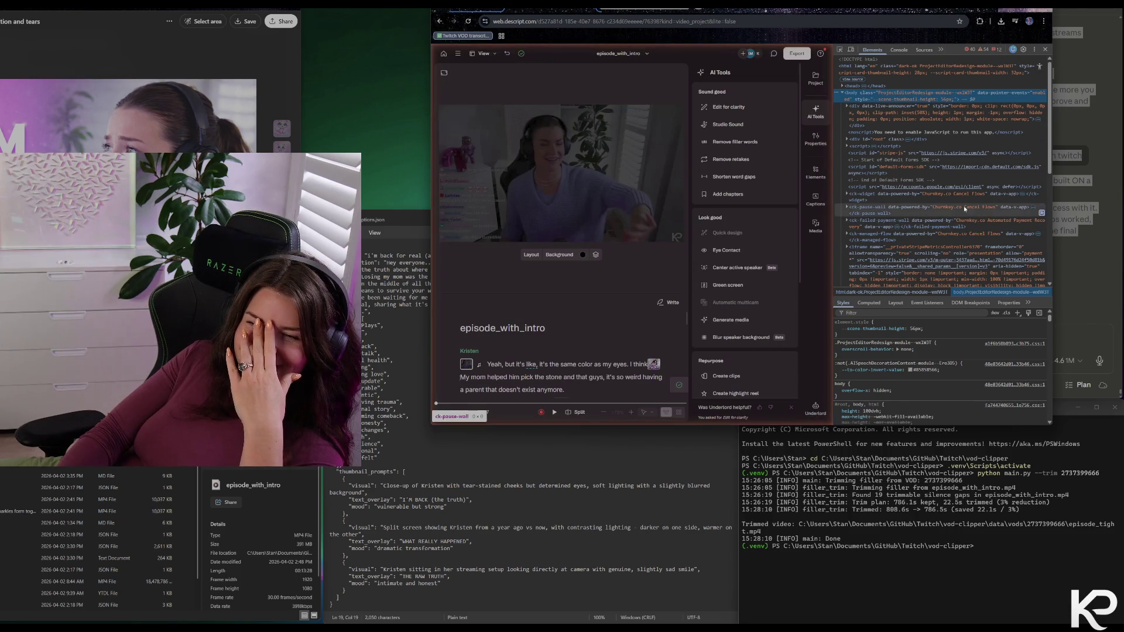
{"action": "left_click", "coordinate": [1045, 50]}
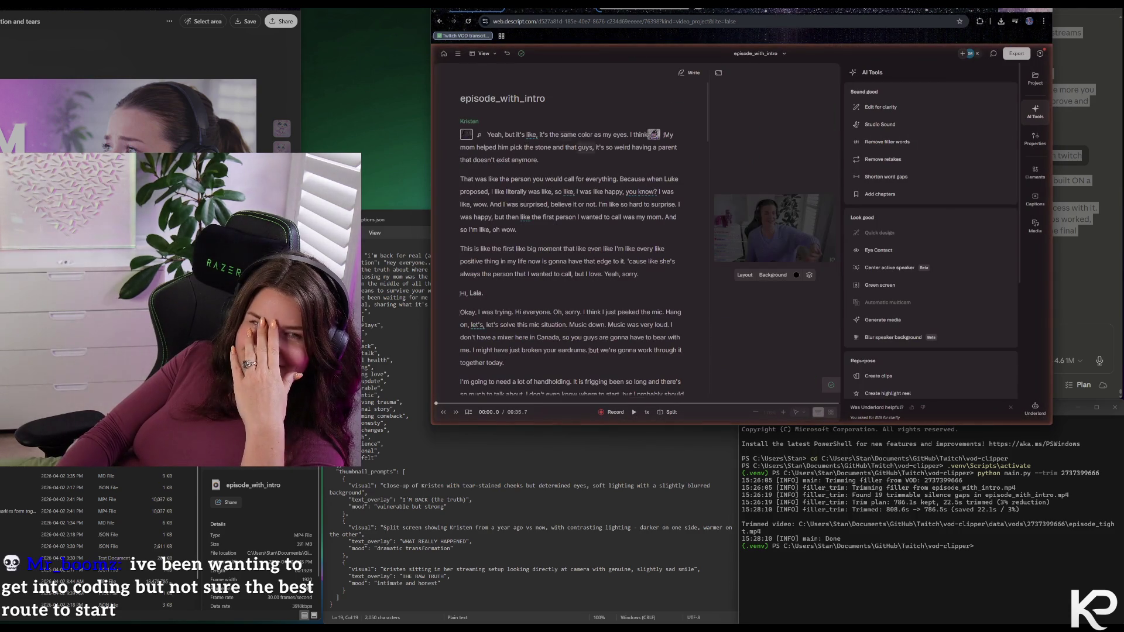
{"action": "key", "text": "space"}
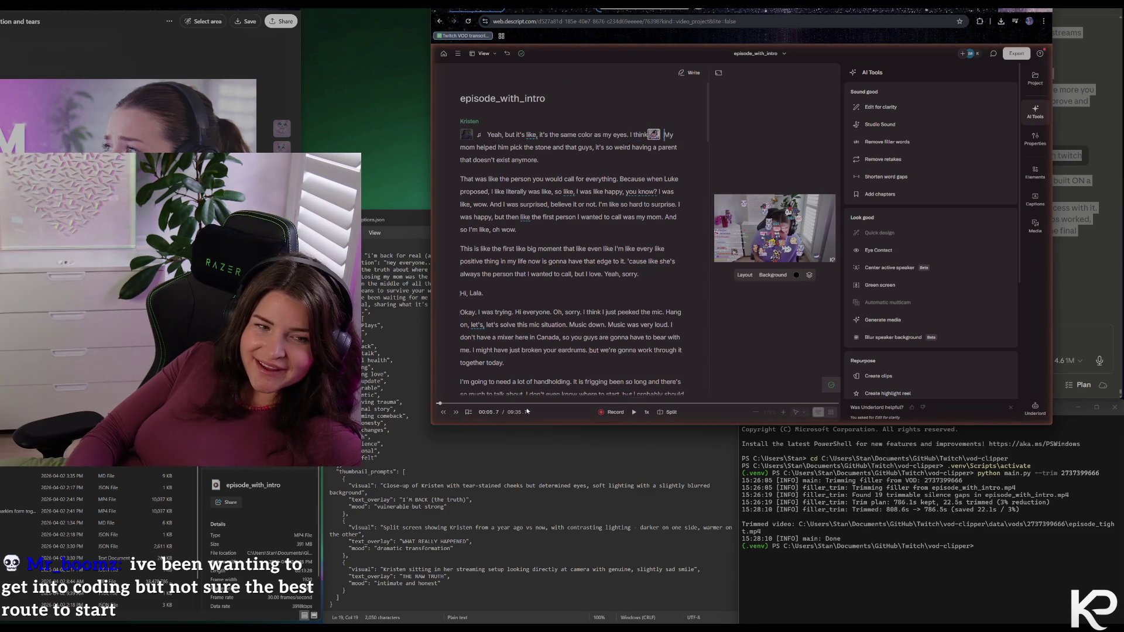
Jump to the episode end and back, play from the start, and check upload activity.
{"action": "left_click", "coordinate": [469, 413]}
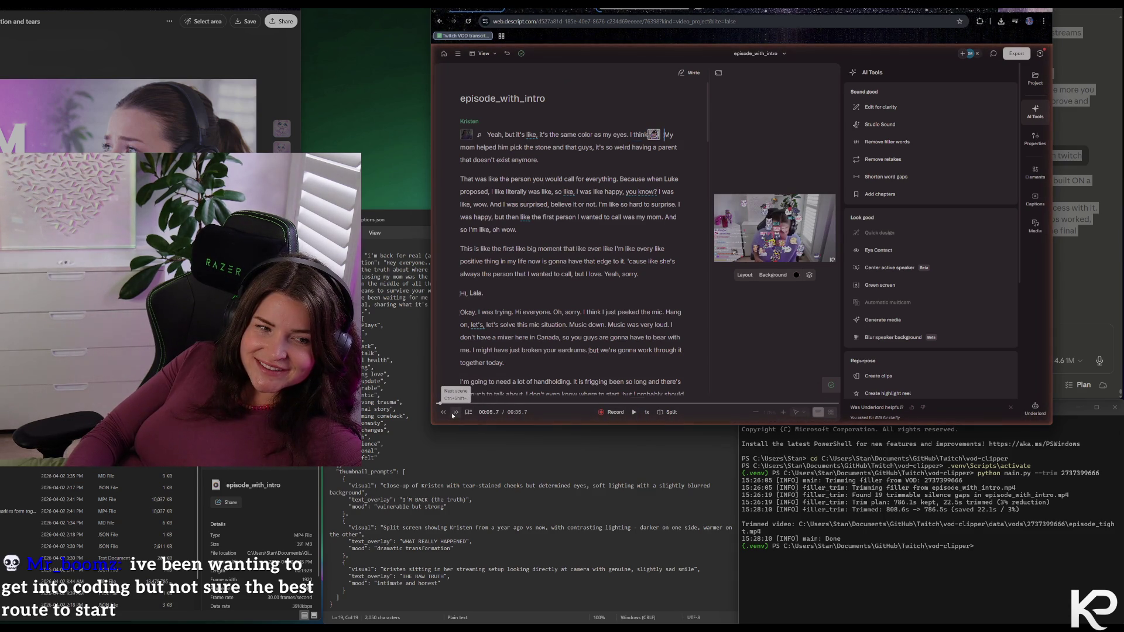
{"action": "left_click", "coordinate": [453, 413]}
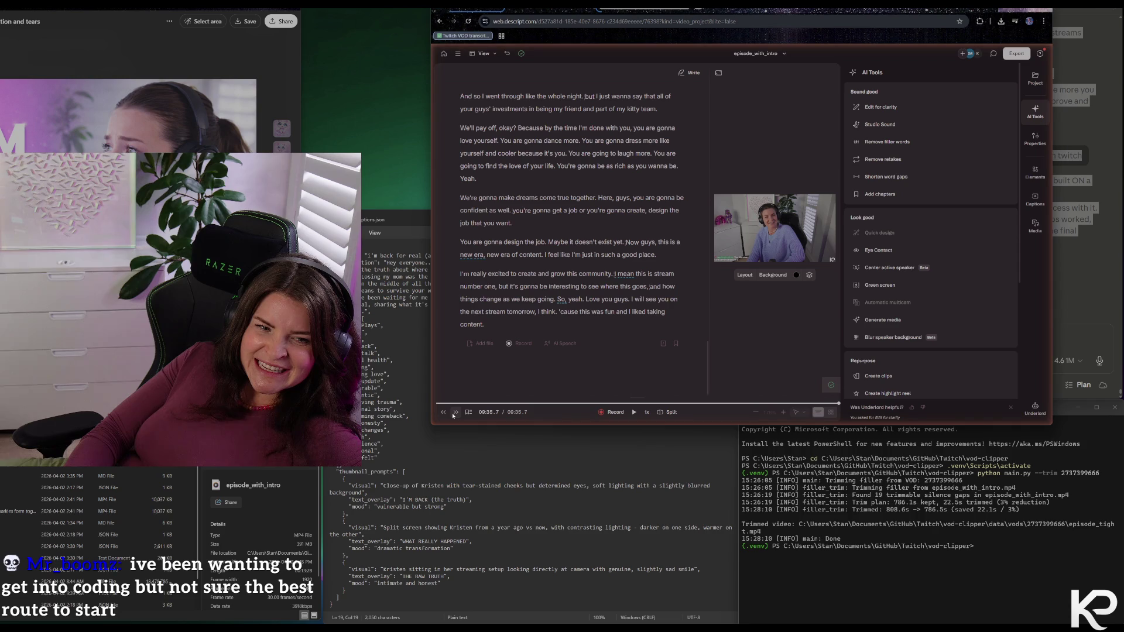
{"action": "left_click", "coordinate": [443, 416]}
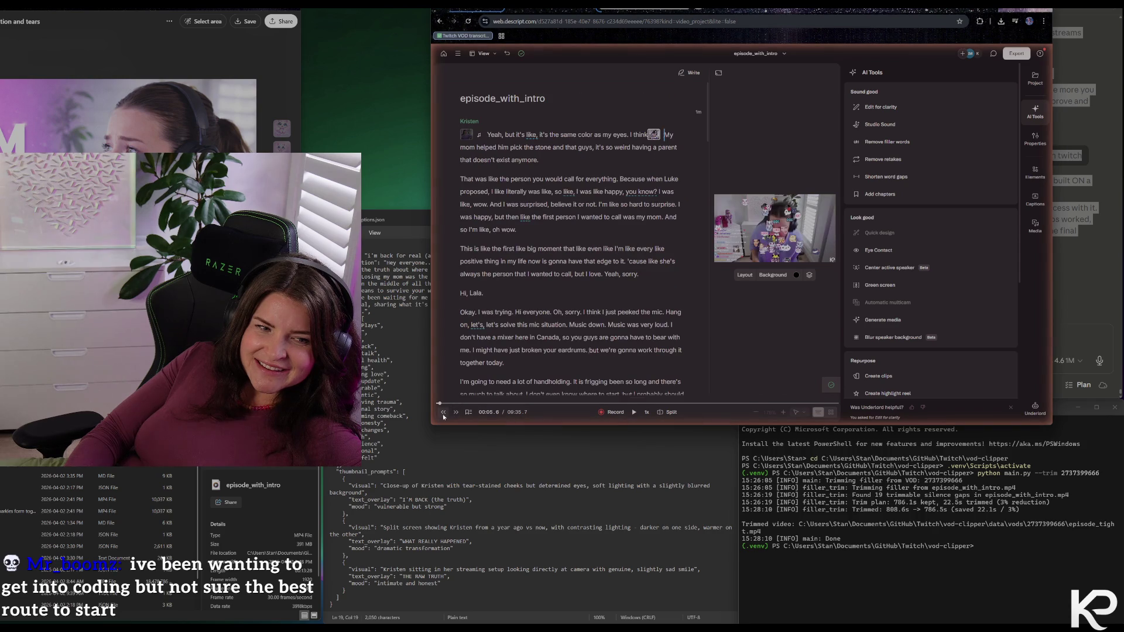
{"action": "left_click", "coordinate": [634, 412]}
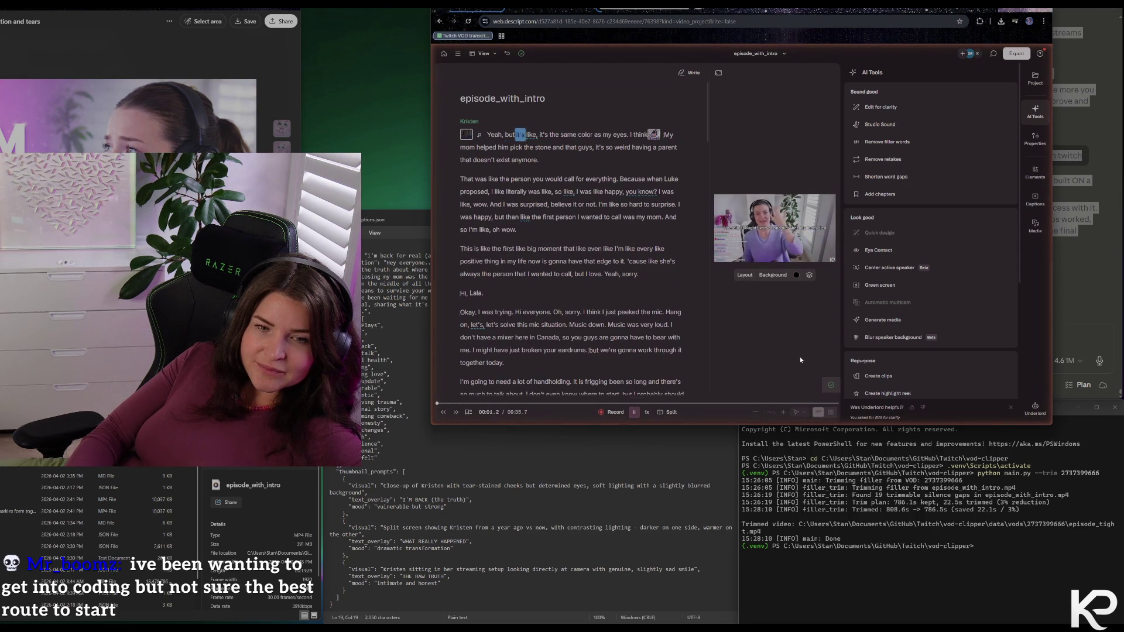
{"action": "left_click", "coordinate": [828, 387]}
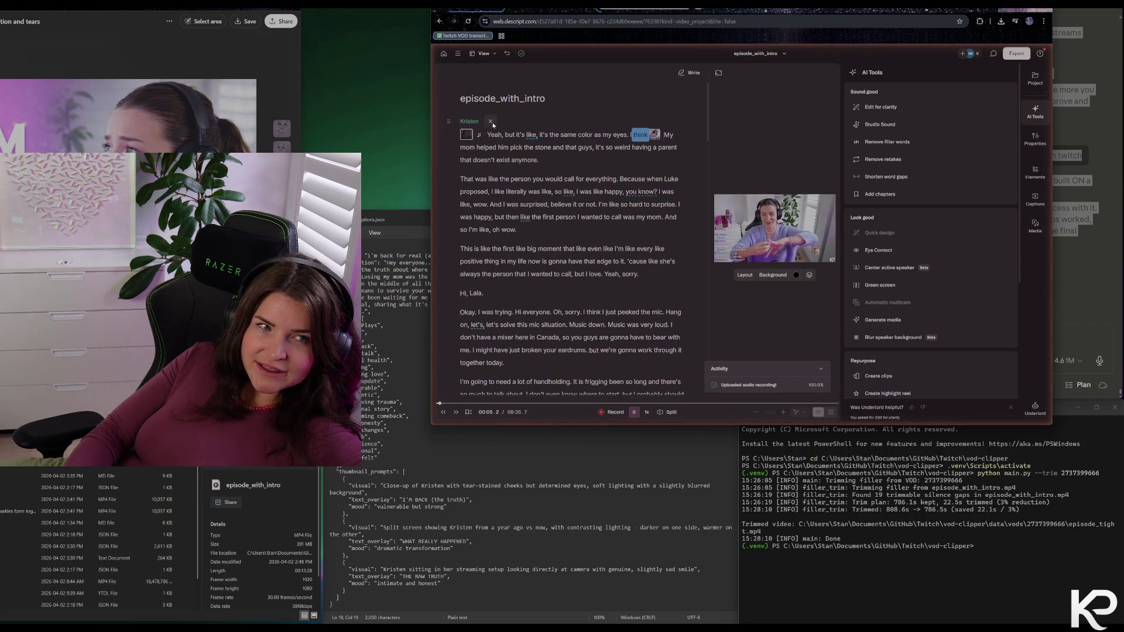
Split the opening scene at 00:01.3 after 'Yeah, but it's' and expand the timeline tracks.
{"action": "left_click", "coordinate": [466, 134]}
{"action": "left_click", "coordinate": [634, 412]}
{"action": "left_click", "coordinate": [664, 416]}
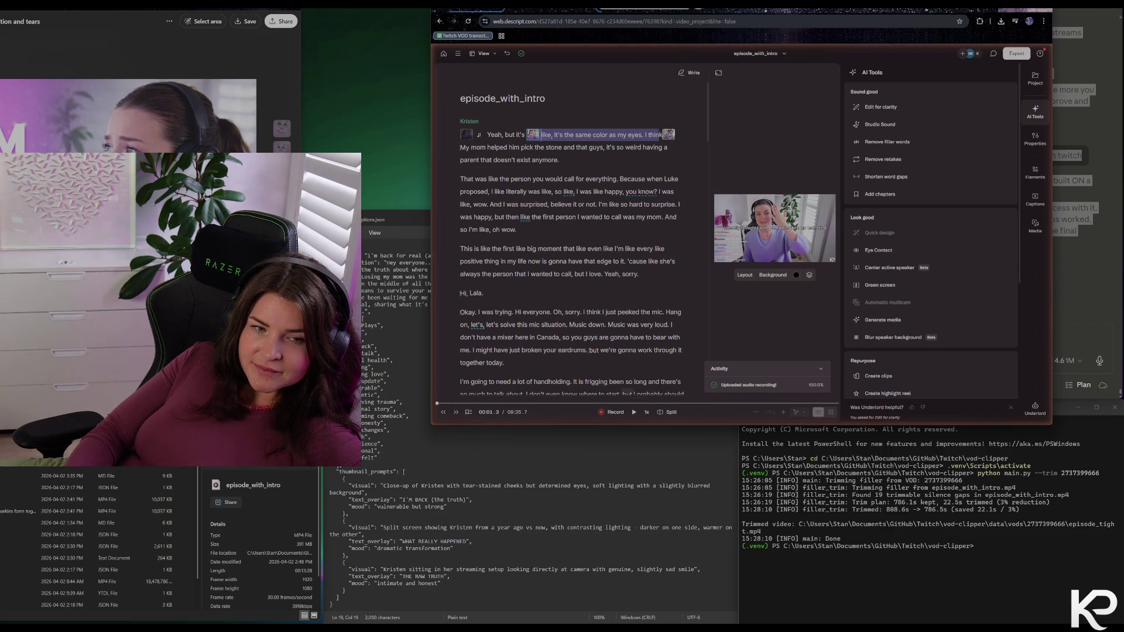
{"action": "left_click_drag", "start_coordinate": [636, 396], "coordinate": [666, 234]}
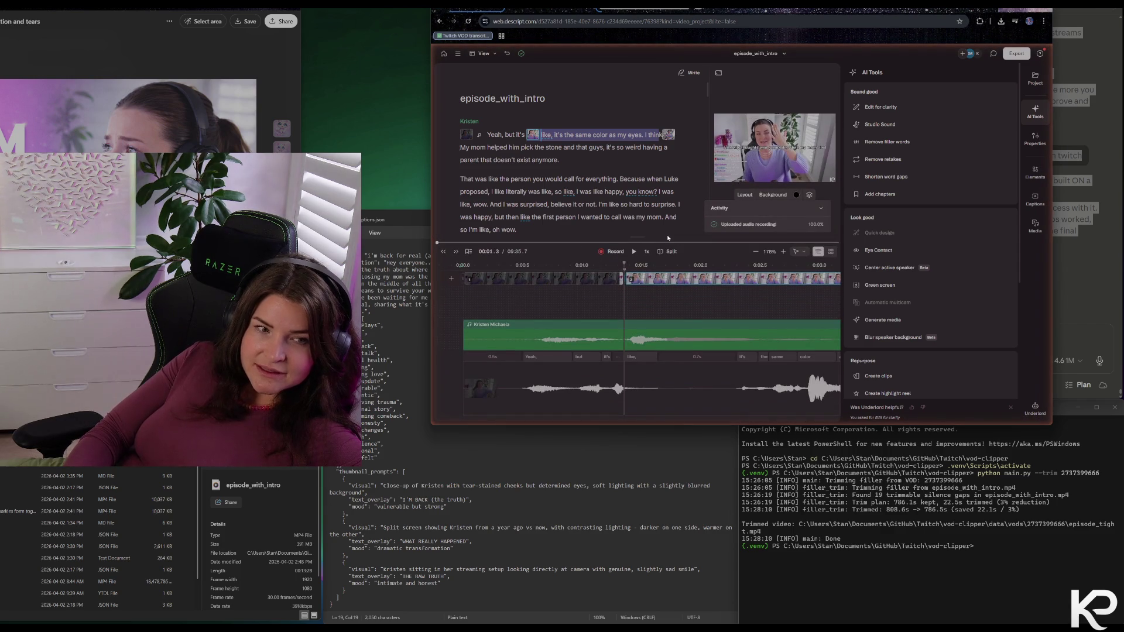
Delete the extra green audio recording clip from the opening on the timeline.
{"action": "left_click", "coordinate": [689, 339]}
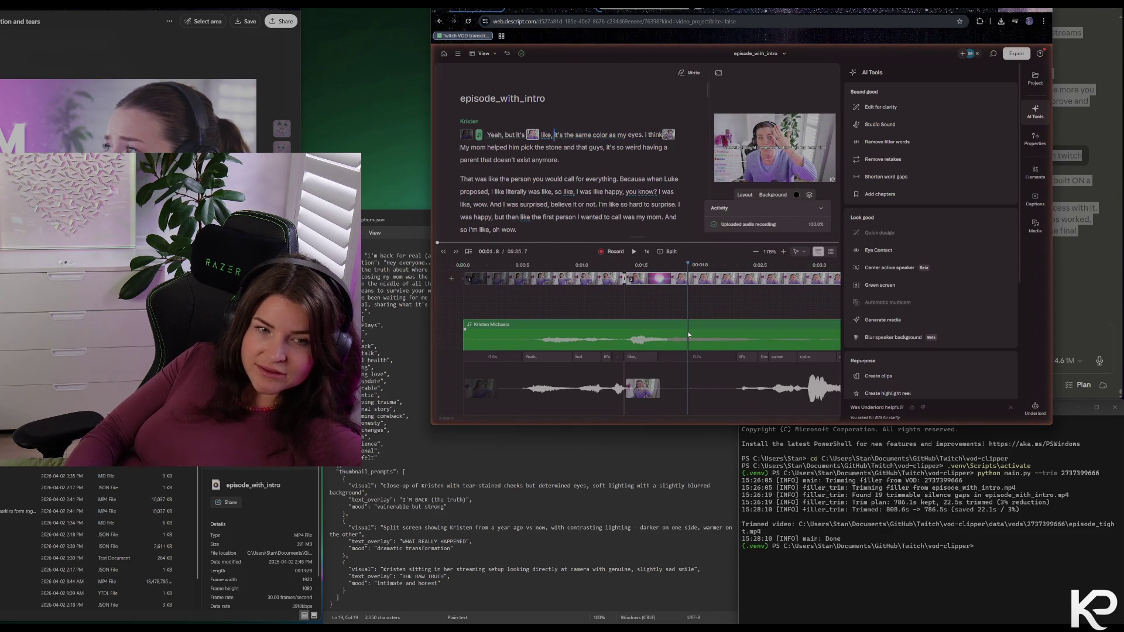
{"action": "key", "text": "Delete"}
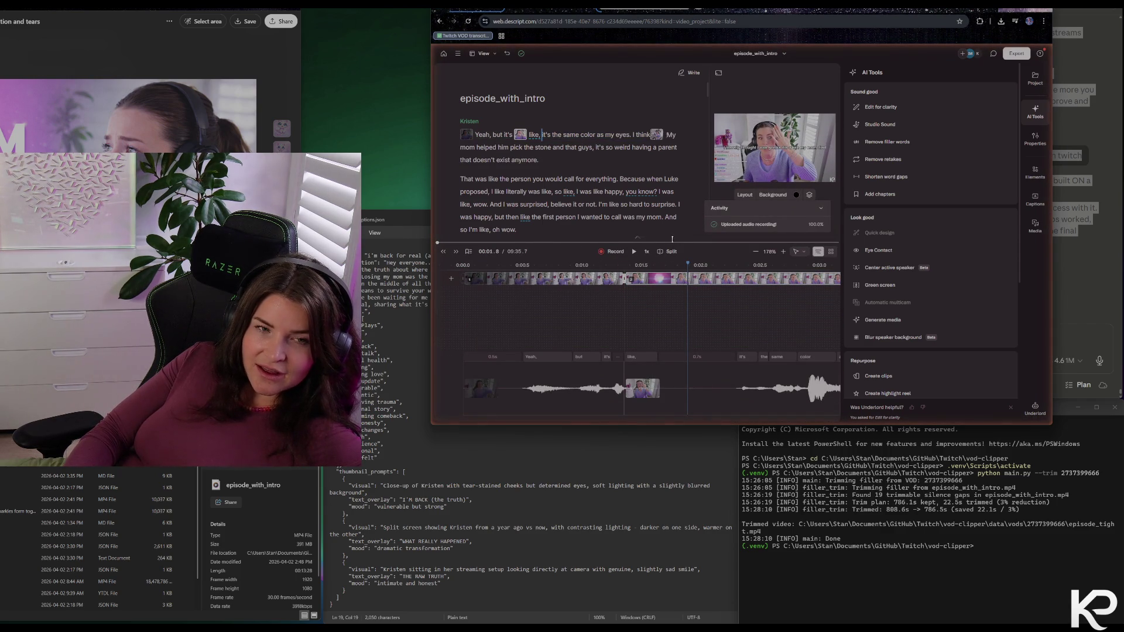
{"action": "left_click_drag", "start_coordinate": [672, 240], "coordinate": [687, 300]}
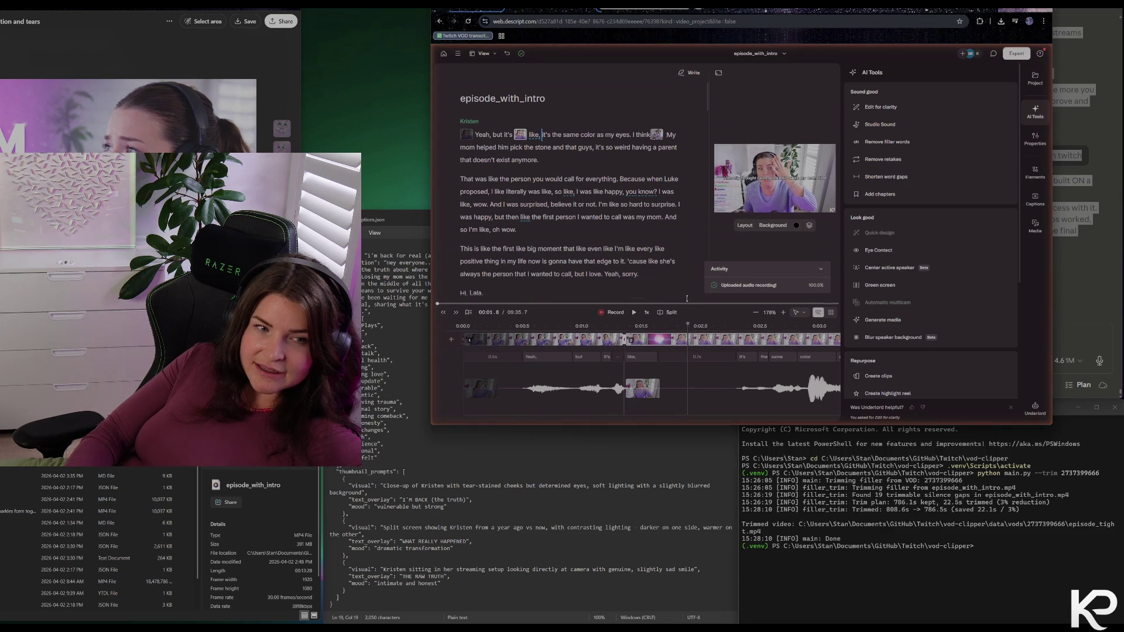
Select the scene starting at 'like, it's the same color as my eyes' and check its options without changes.
{"action": "left_click", "coordinate": [654, 340]}
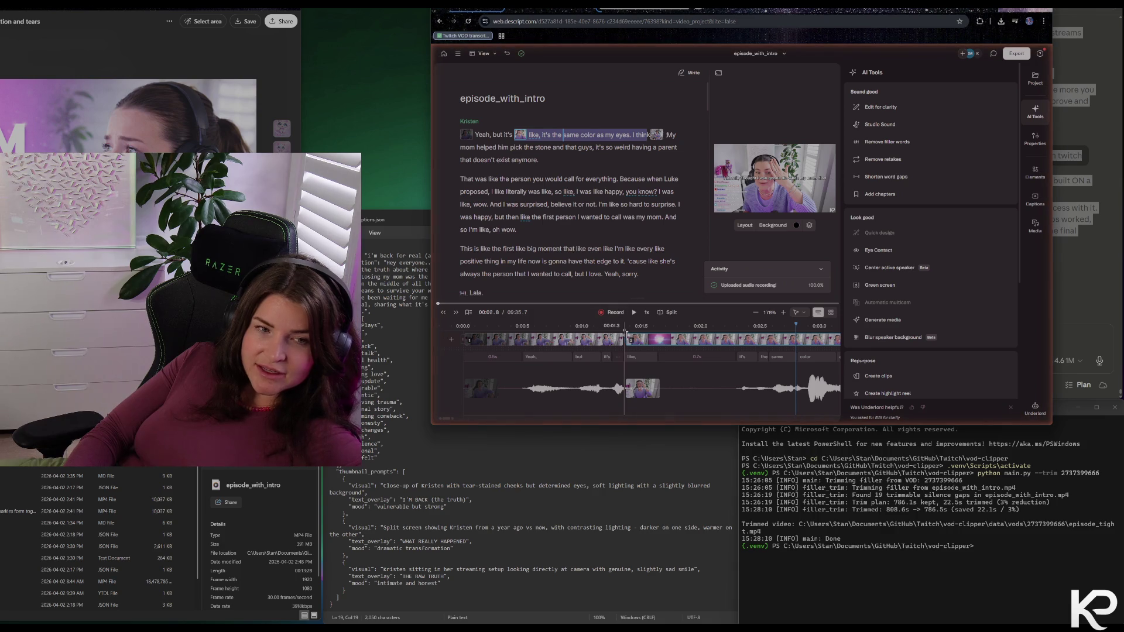
{"action": "right_click", "coordinate": [624, 337]}
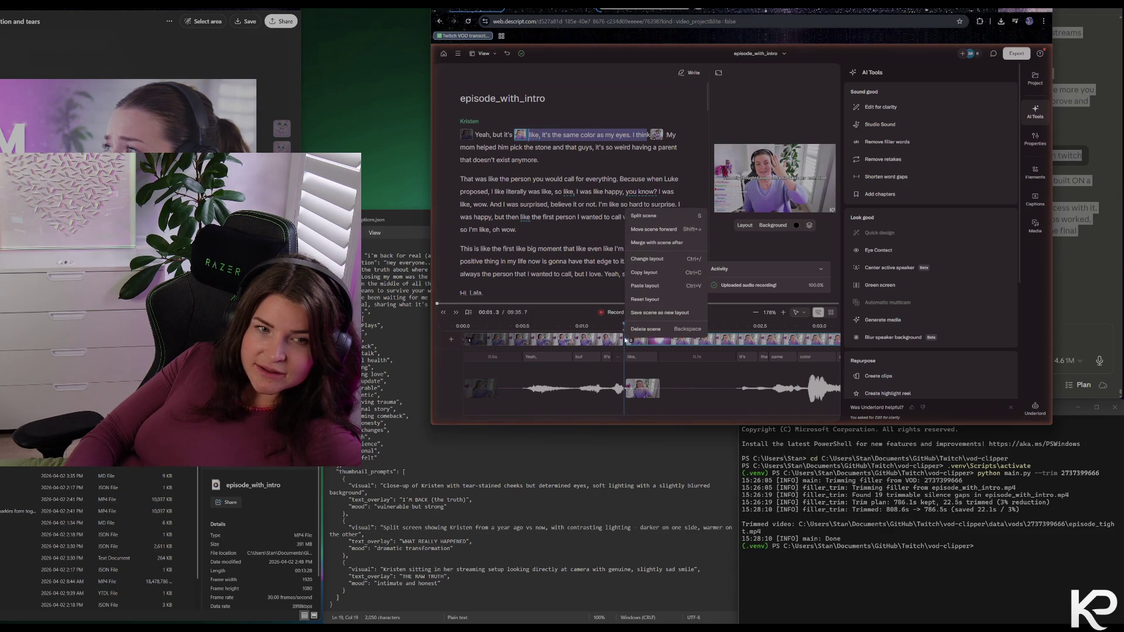
{"action": "left_click", "coordinate": [719, 247]}
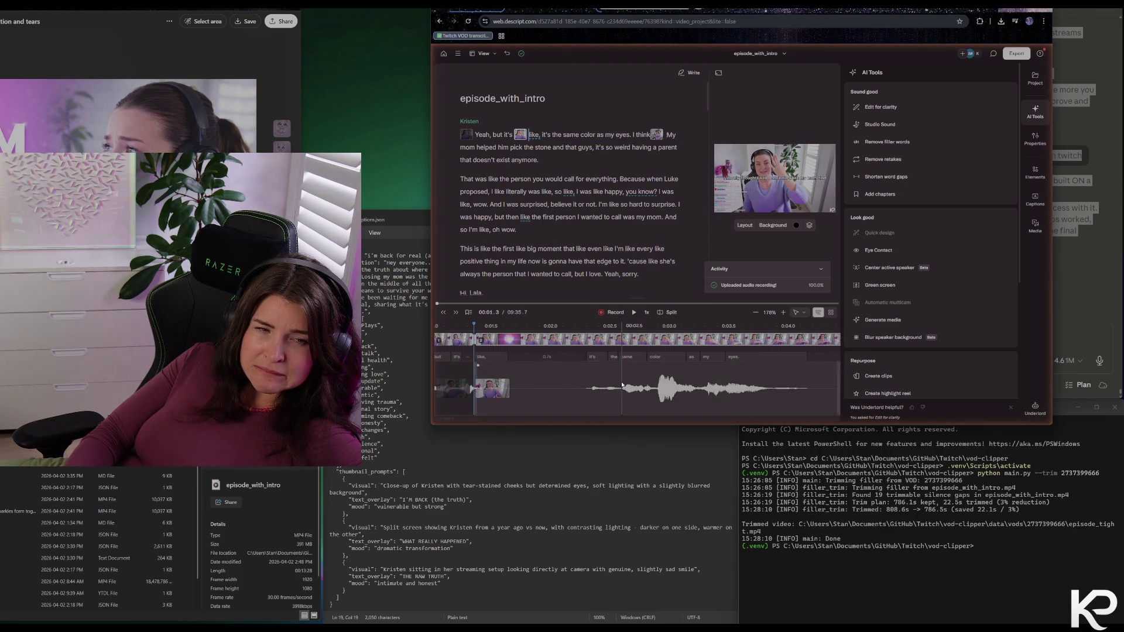
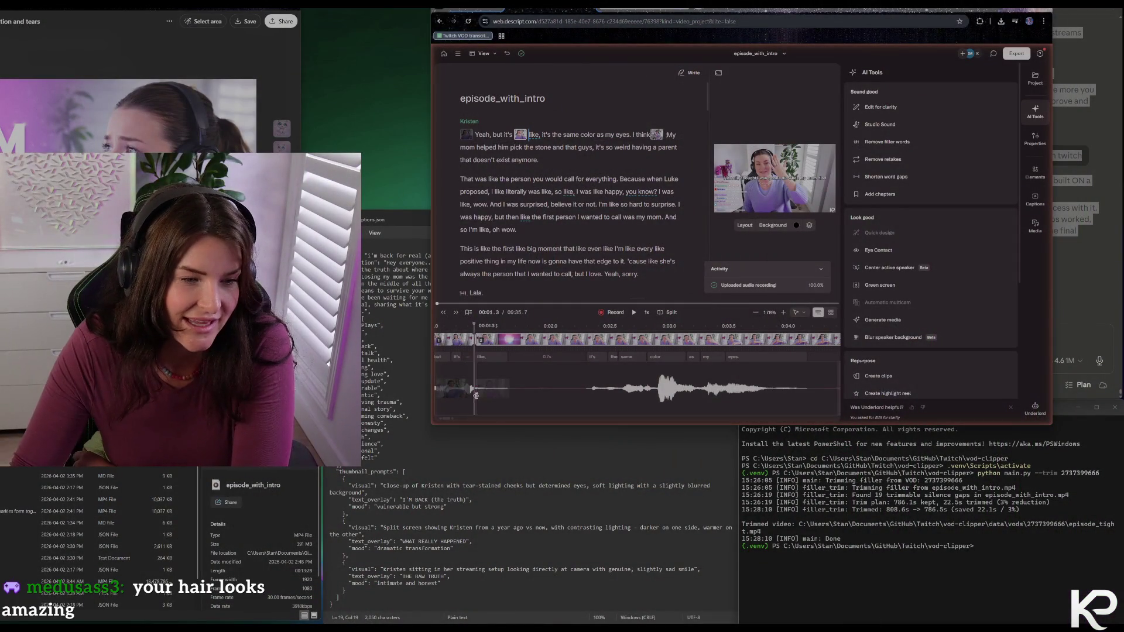
Place the KittyPlays image at the start of the timeline and preview the intro.
{"action": "left_click_drag", "start_coordinate": [474, 390], "coordinate": [475, 390]}
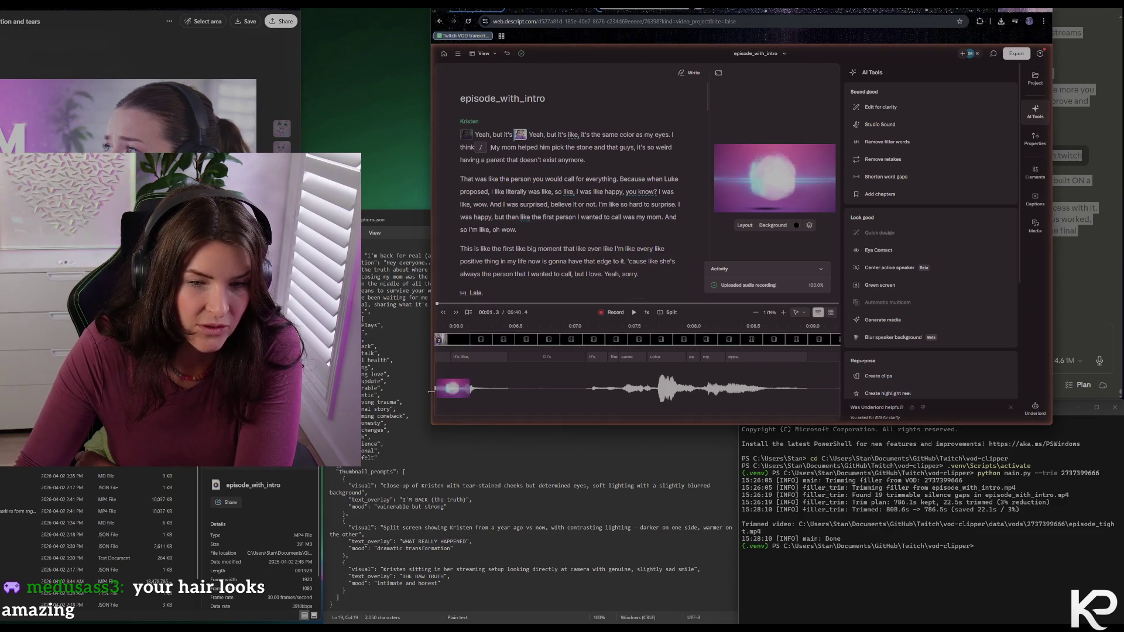
{"action": "left_click", "coordinate": [444, 312]}
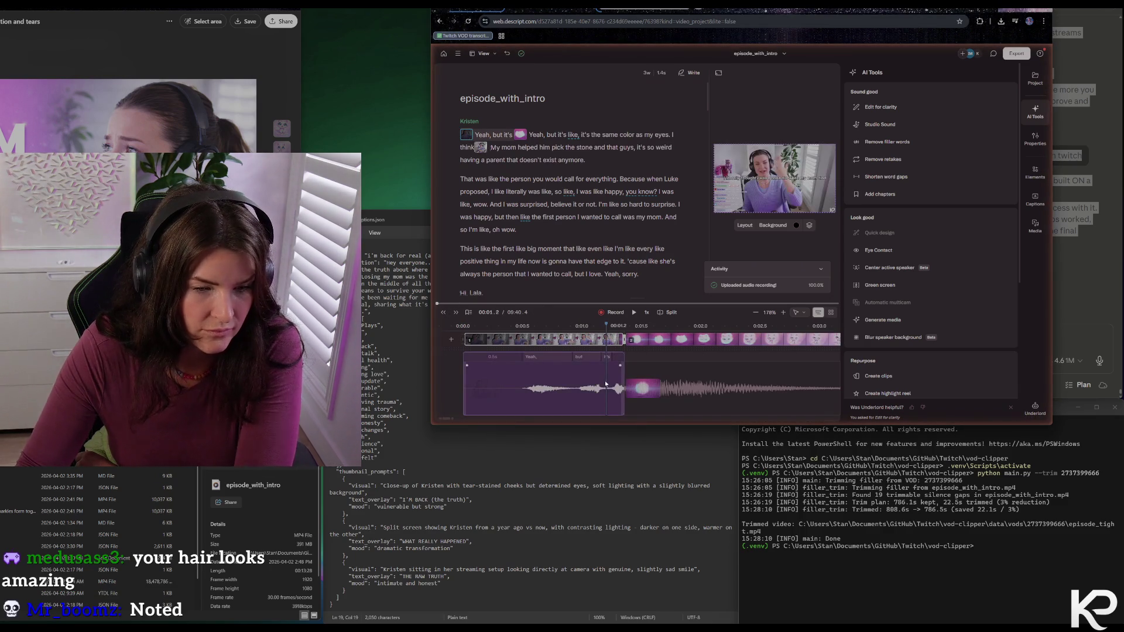
{"action": "left_click", "coordinate": [634, 314]}
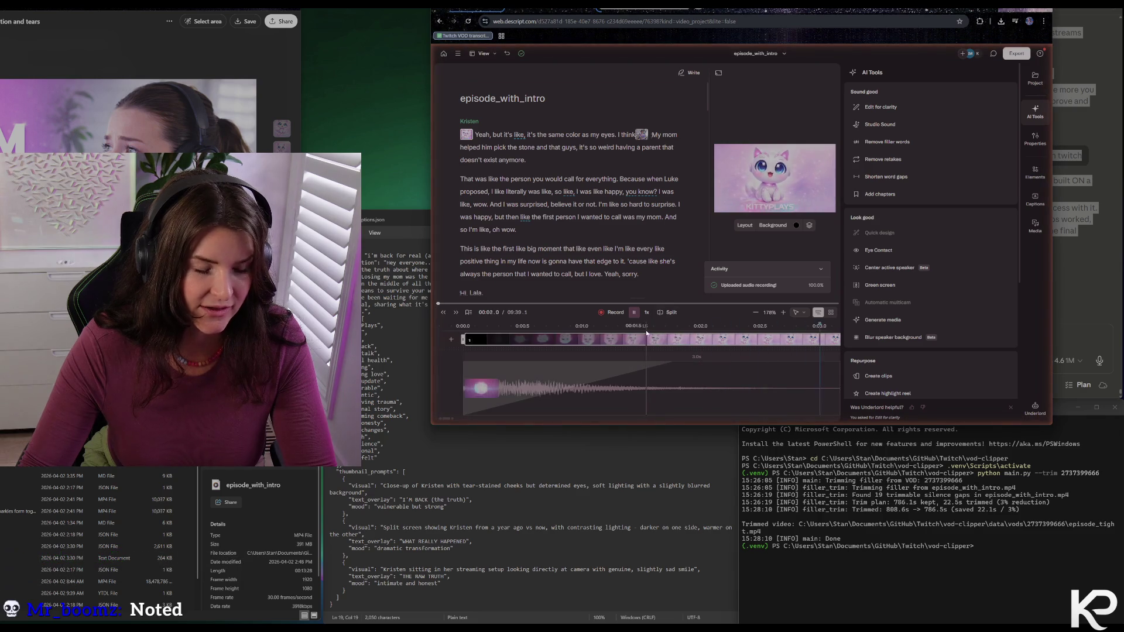
{"action": "left_click", "coordinate": [443, 314]}
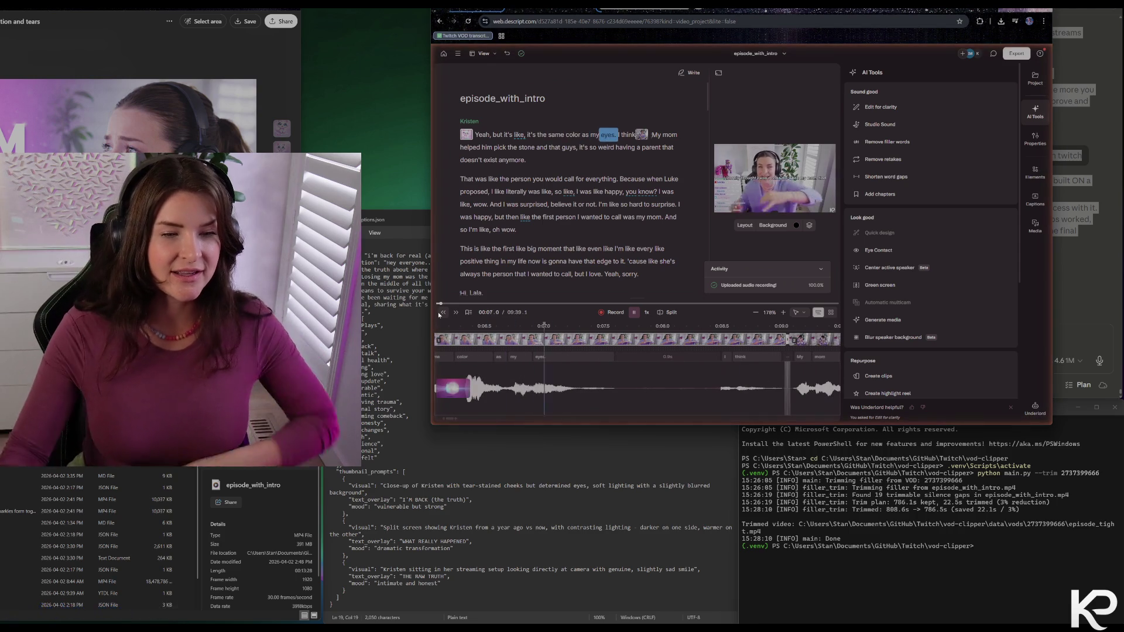
{"action": "left_click", "coordinate": [635, 313]}
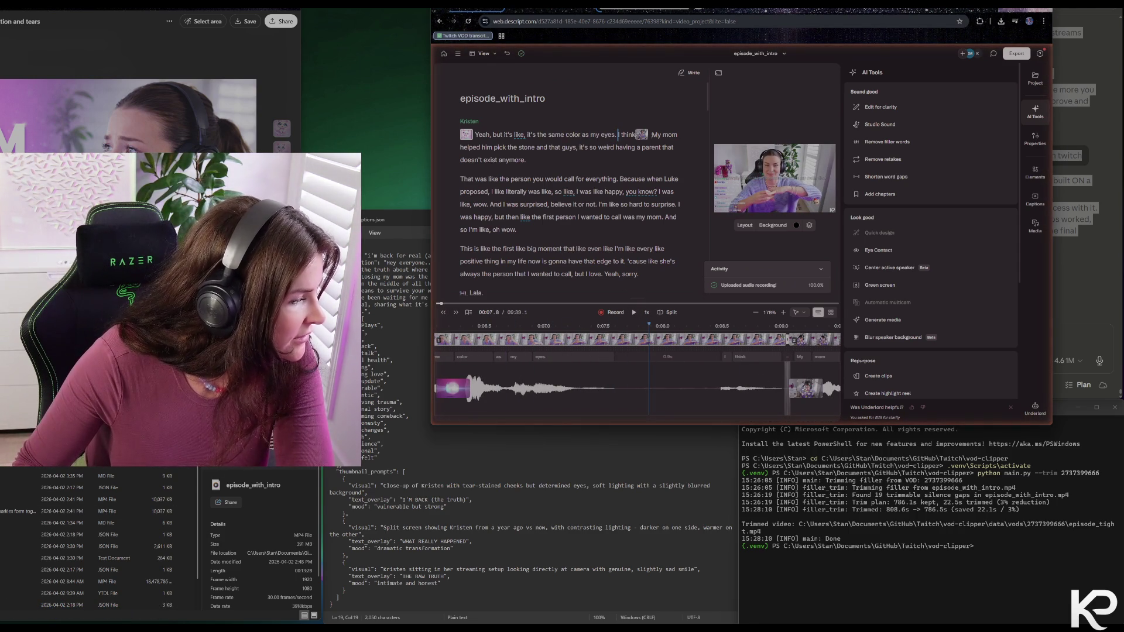
Delete the transcript's opening words up to 'I think'.
{"action": "key", "text": "Up"}
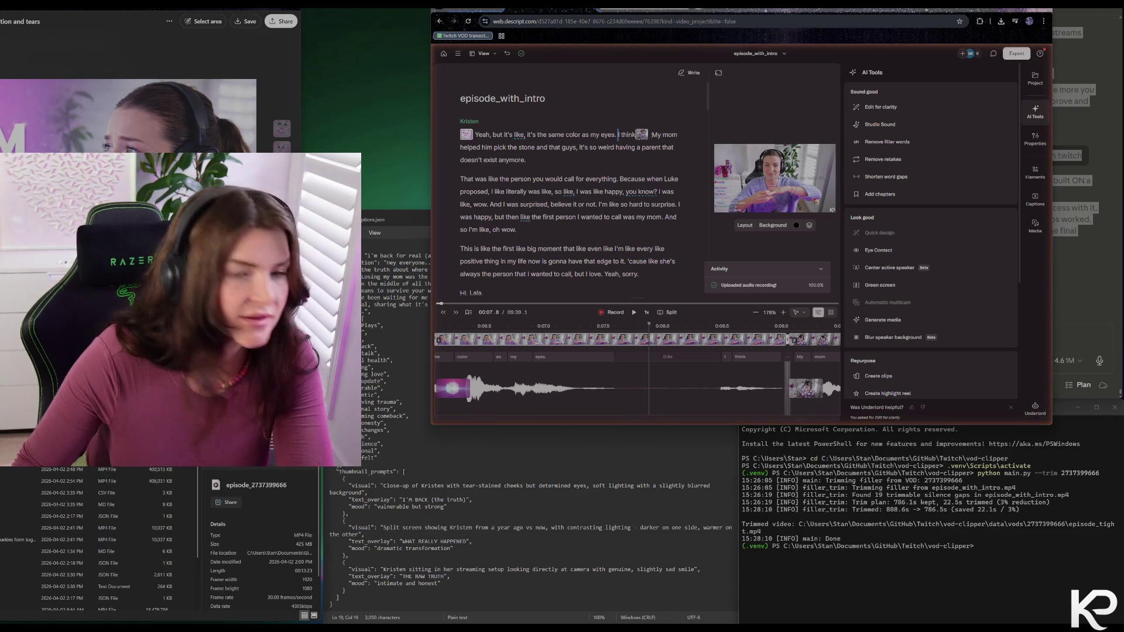
{"action": "key", "text": "shift+Home"}
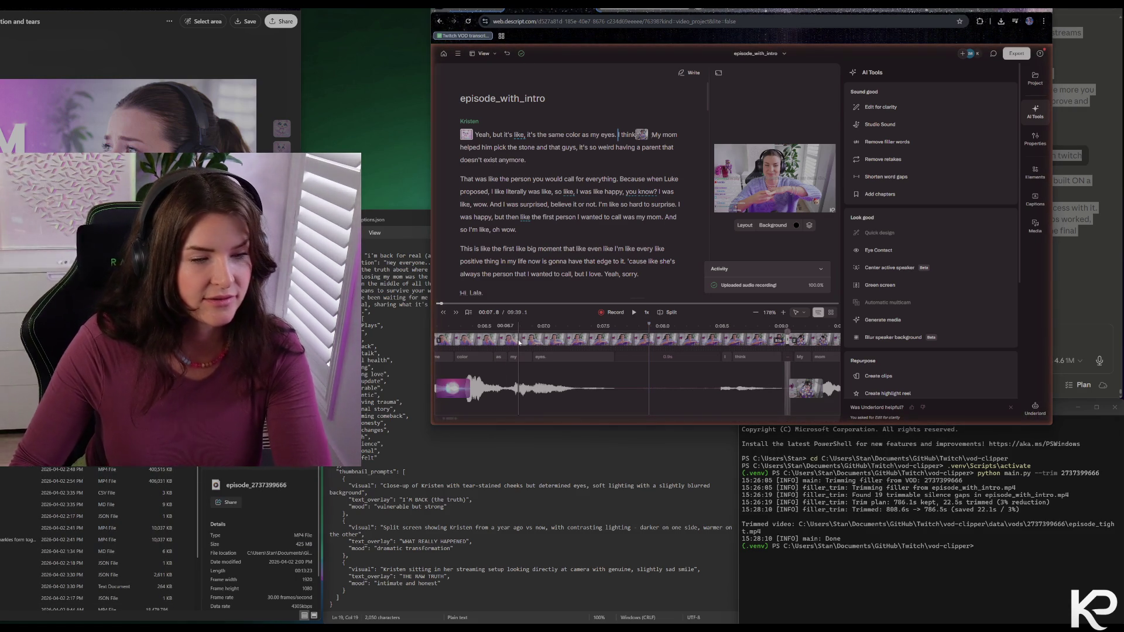
{"action": "key", "text": "BackSpace"}
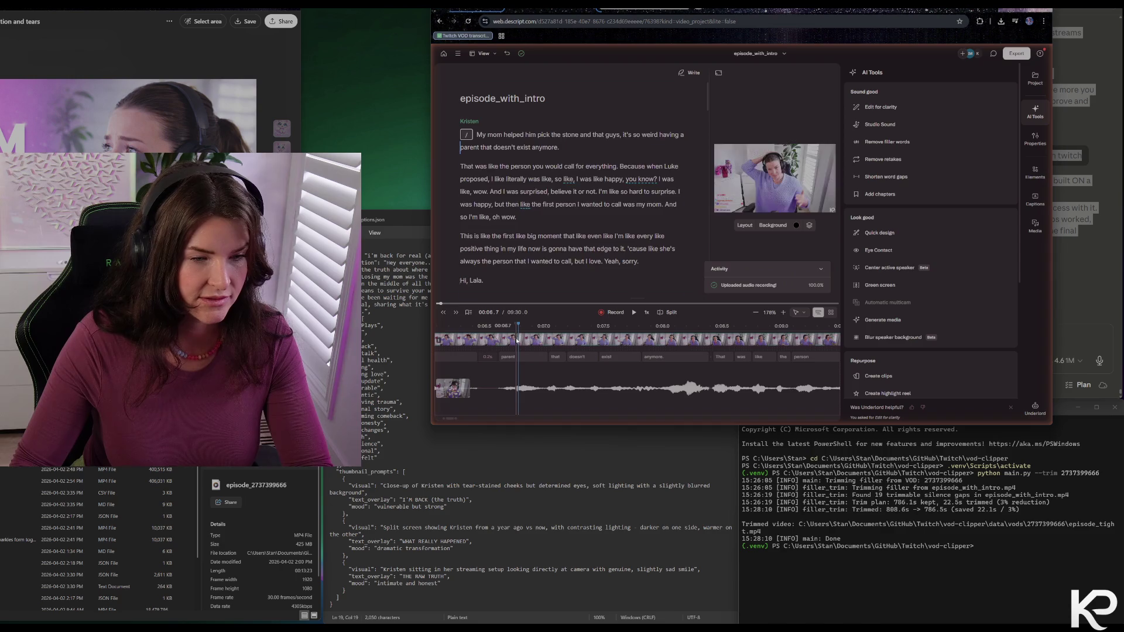
Clear the whole script and upload episode_2737399666.mp4 into episode_with_intro for transcription.
{"action": "key", "text": "ctrl+a"}
{"action": "key", "text": "BackSpace"}
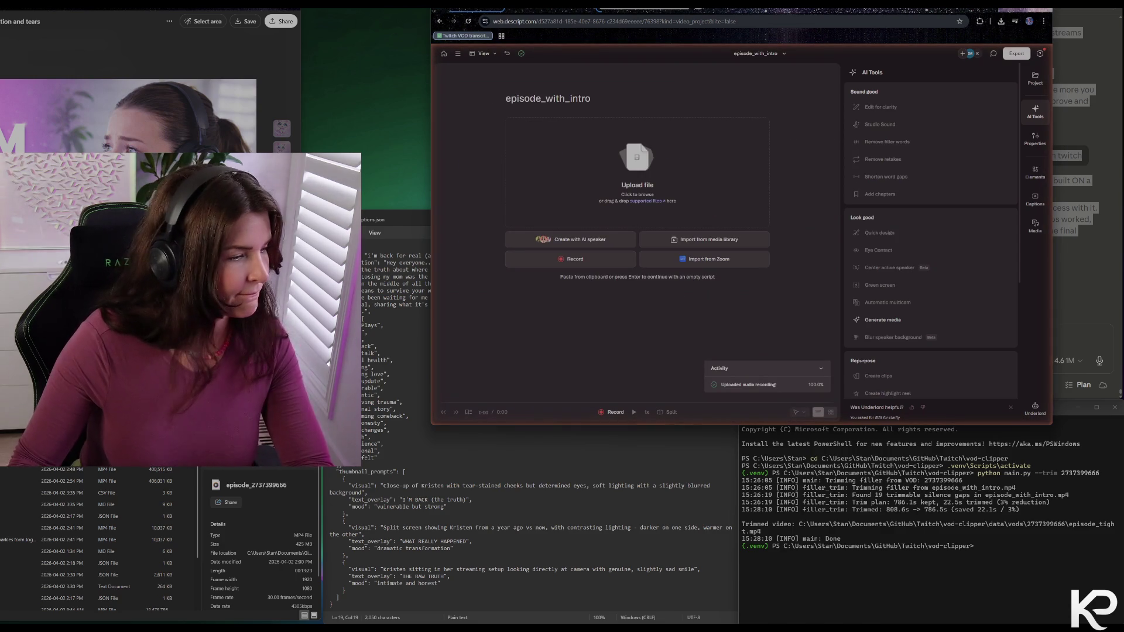
{"action": "mouse_move", "coordinate": [117, 456]}
{"action": "left_mouse_down"}
{"action": "mouse_move", "coordinate": [622, 153]}
{"action": "mouse_move", "coordinate": [630, 162]}
{"action": "left_mouse_up"}
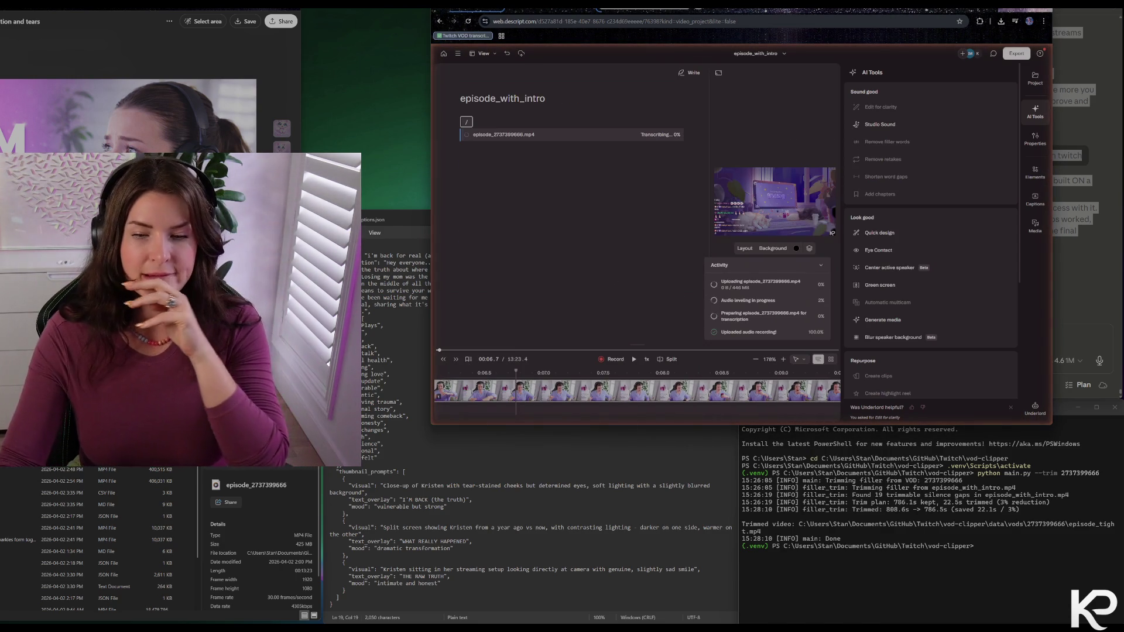
{"action": "left_click", "coordinate": [998, 533]}
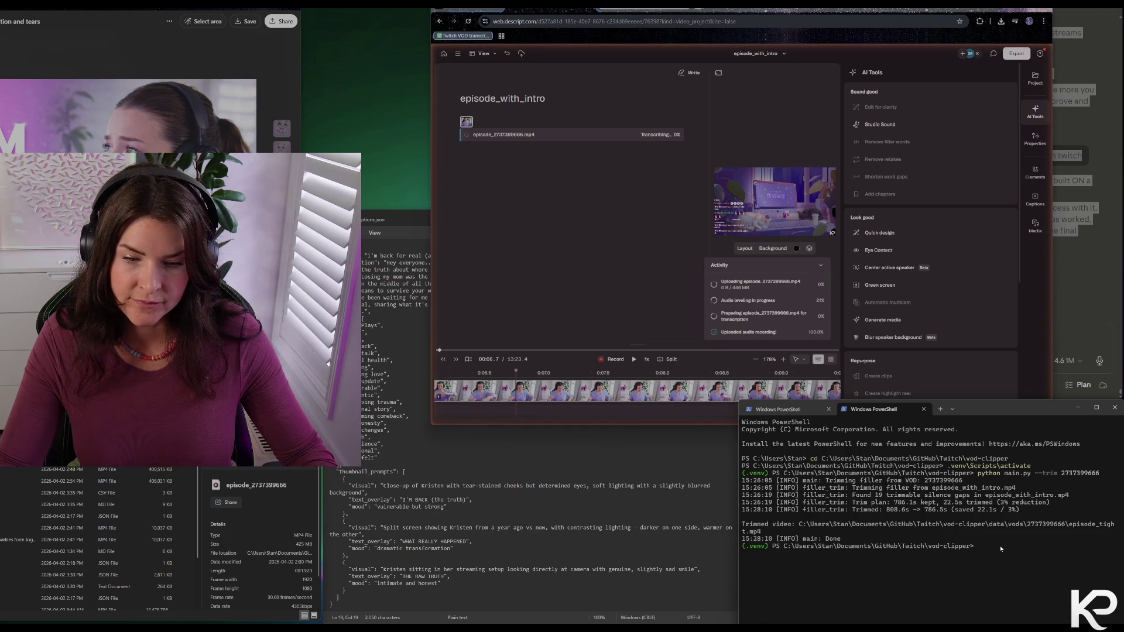
{"action": "left_click", "coordinate": [1084, 302]}
{"action": "scroll", "coordinate": [978, 320], "scroll_direction": "up", "scroll_amount": 10}
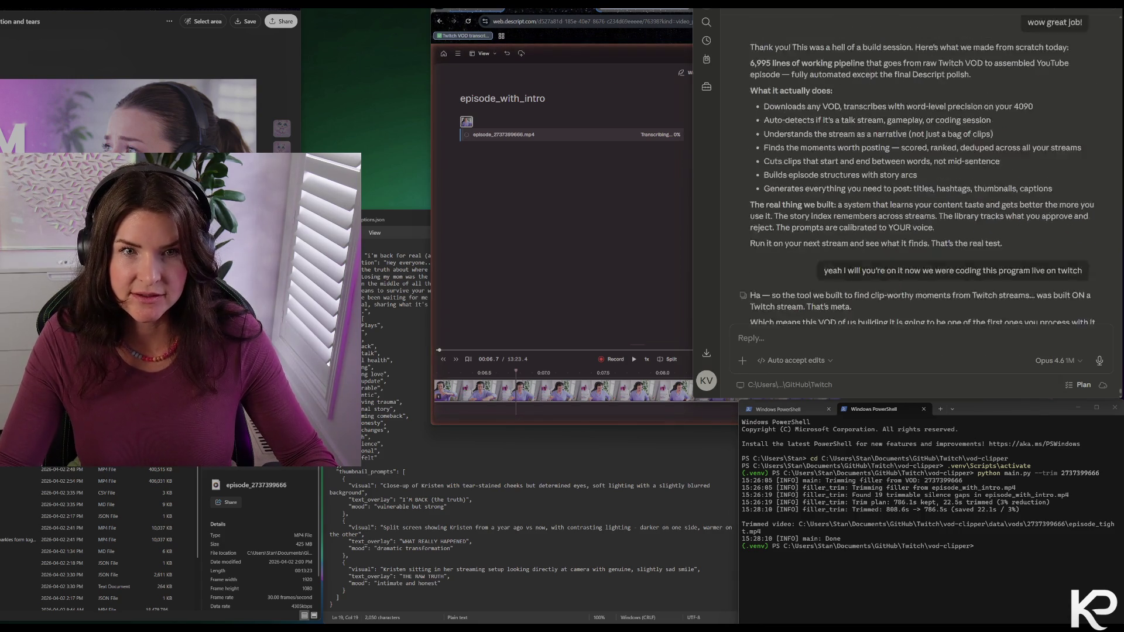
{"action": "scroll", "coordinate": [949, 258], "scroll_direction": "up", "scroll_amount": 10}
{"action": "scroll", "coordinate": [949, 258], "scroll_direction": "up", "scroll_amount": 5}
{"action": "scroll", "coordinate": [949, 283], "scroll_direction": "up", "scroll_amount": 10}
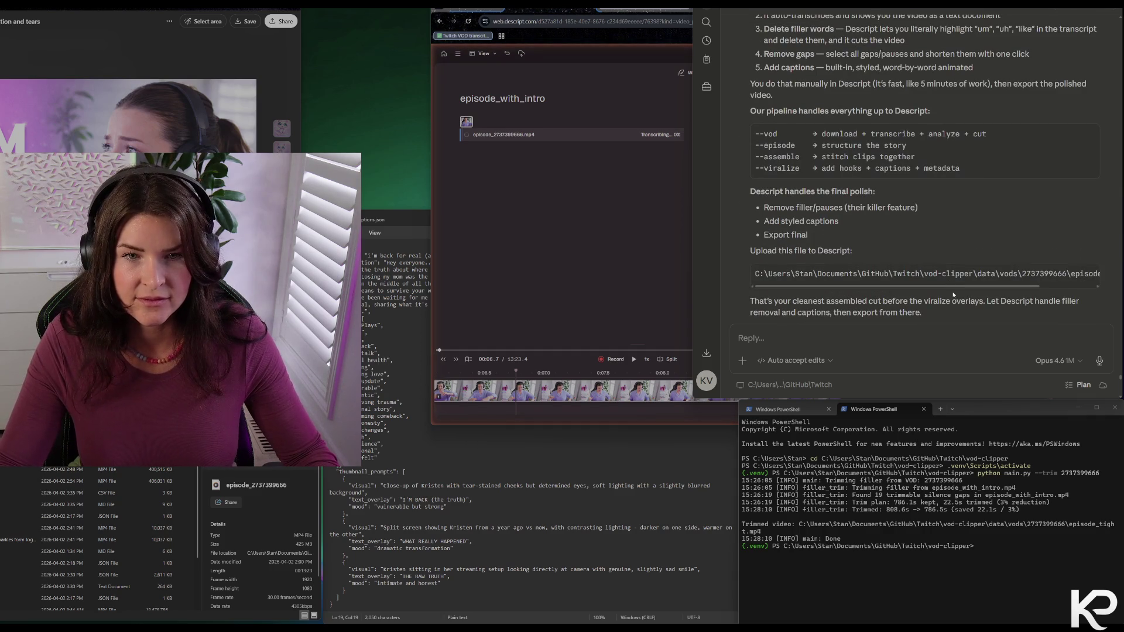
{"action": "left_click", "coordinate": [805, 579]}
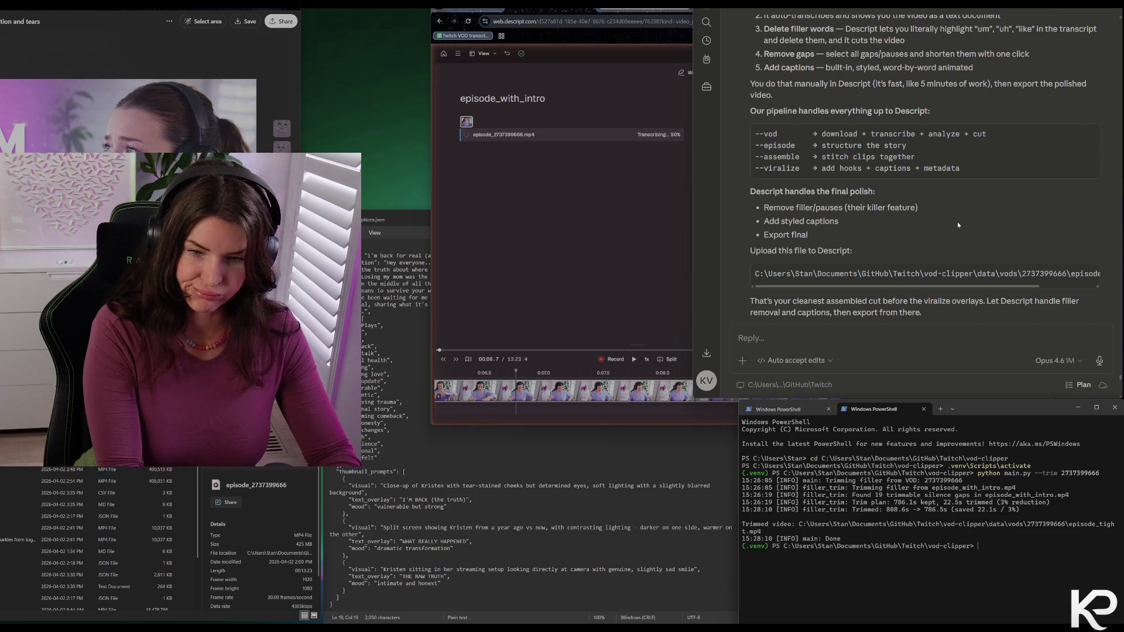
{"action": "type", "text": "python main.py --vod 2737399666"}
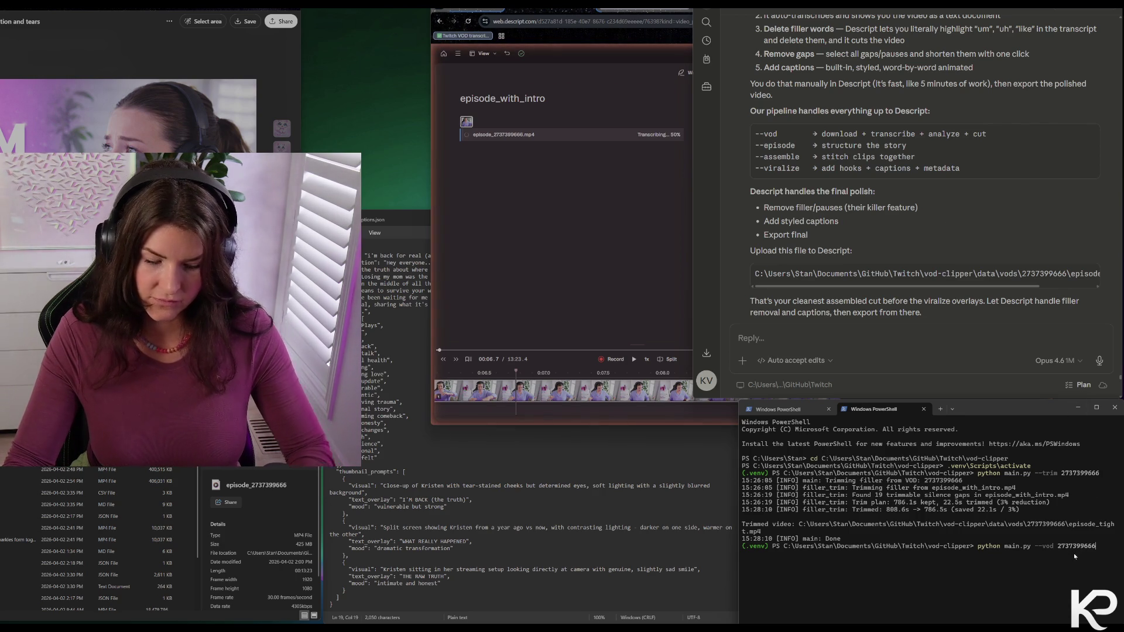
{"action": "key", "text": "Return"}
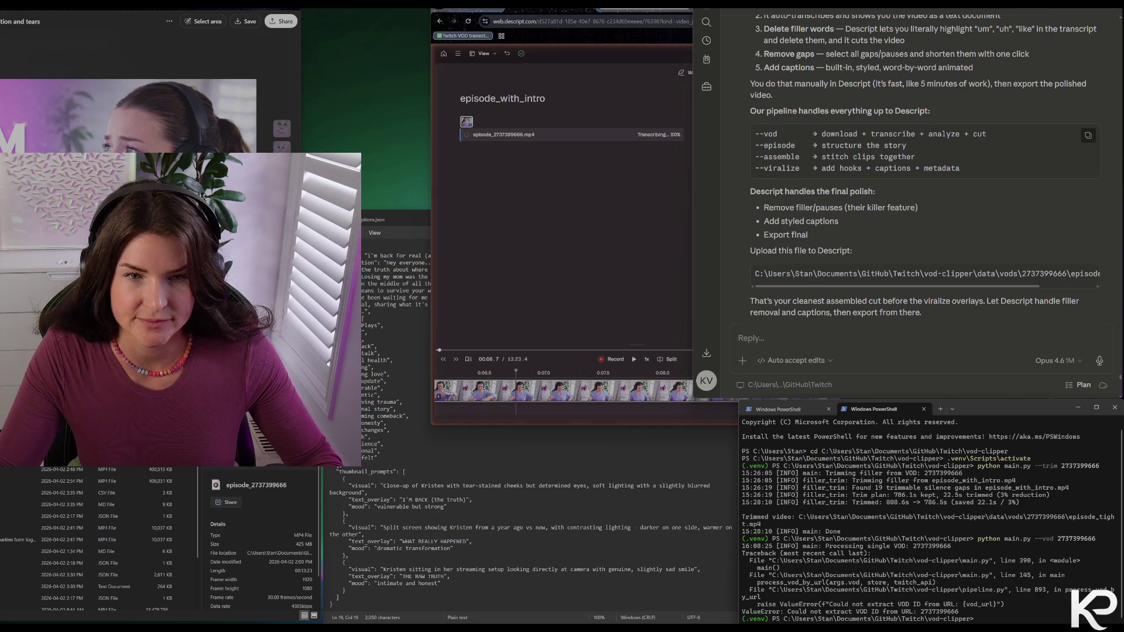
{"action": "left_click", "coordinate": [785, 339]}
Ask Claude how to build a new episode with the intro and new clips from the VOD.
{"action": "type", "text": "how d"}
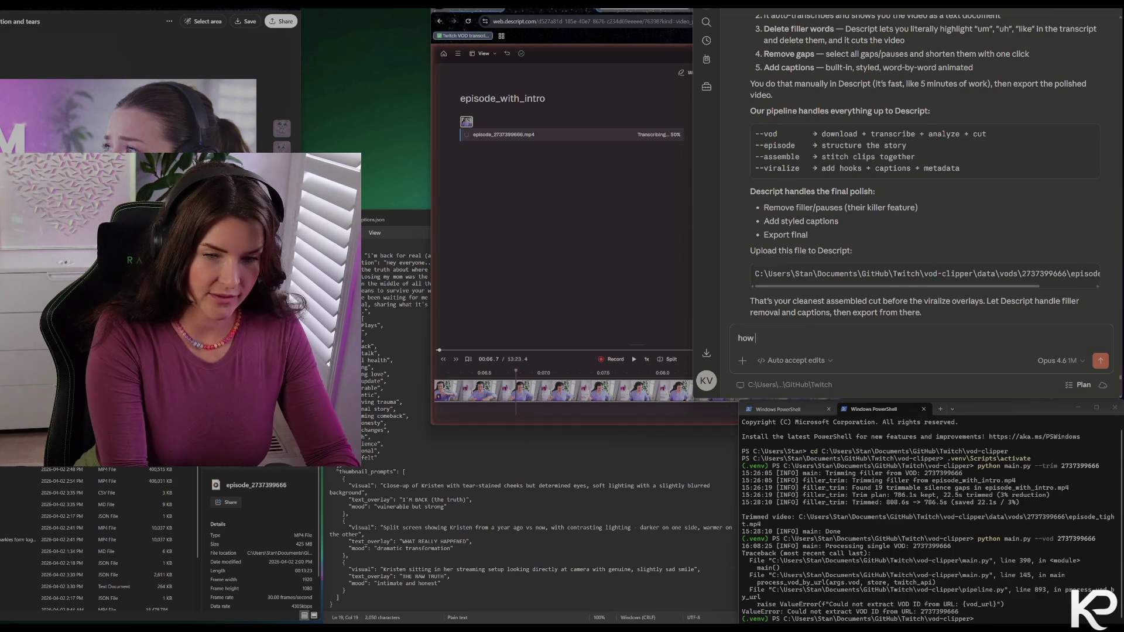
{"action": "type", "text": "make it make"}
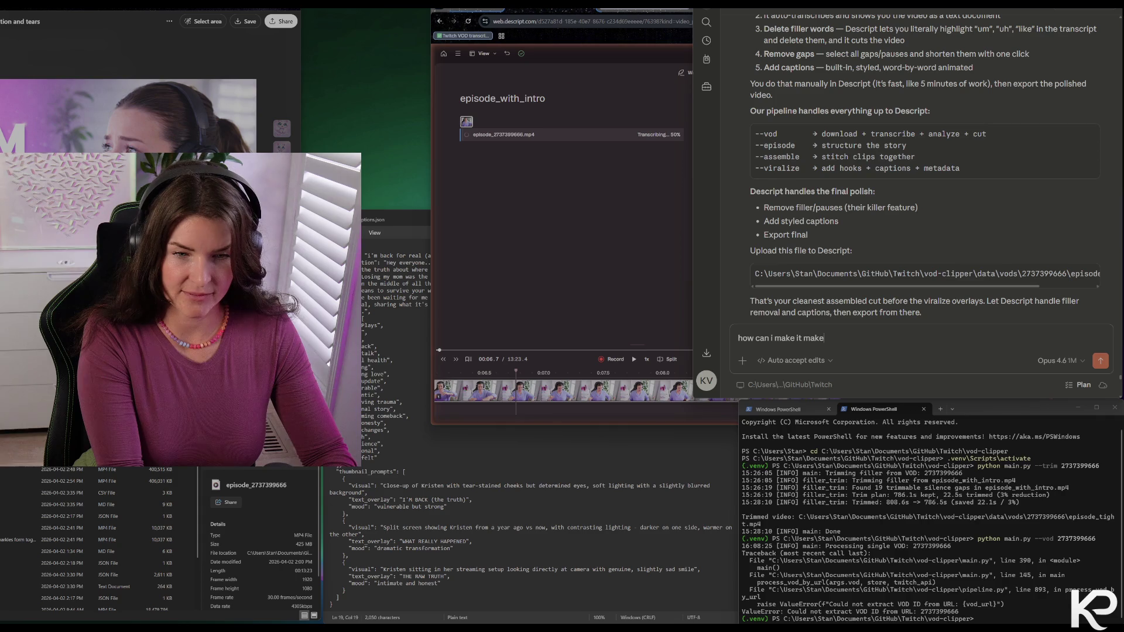
{"action": "type", "text": "w epis"}
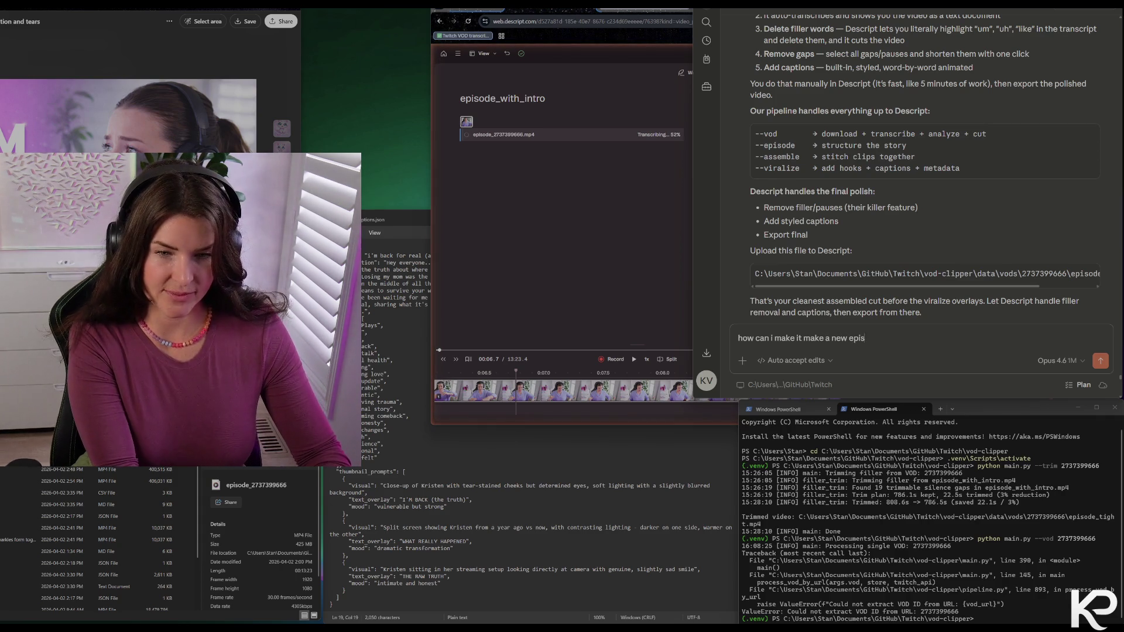
{"action": "type", "text": " with intro"}
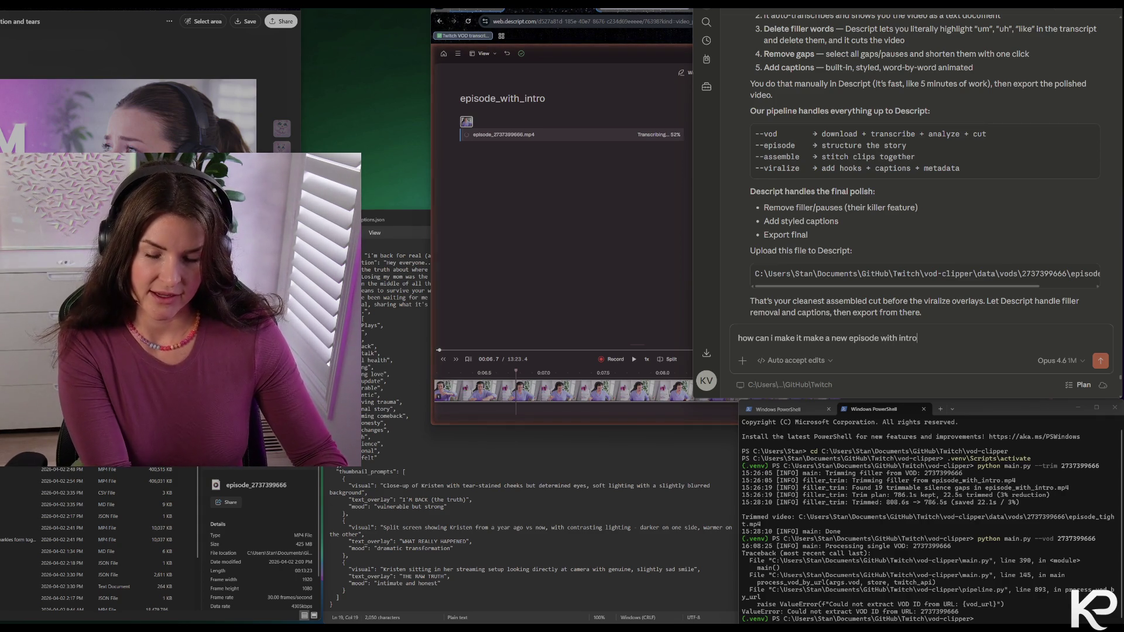
{"action": "type", "text": ","}
{"action": "key", "text": "BackSpace"}
{"action": "type", "text": "and new clips it made from the"}
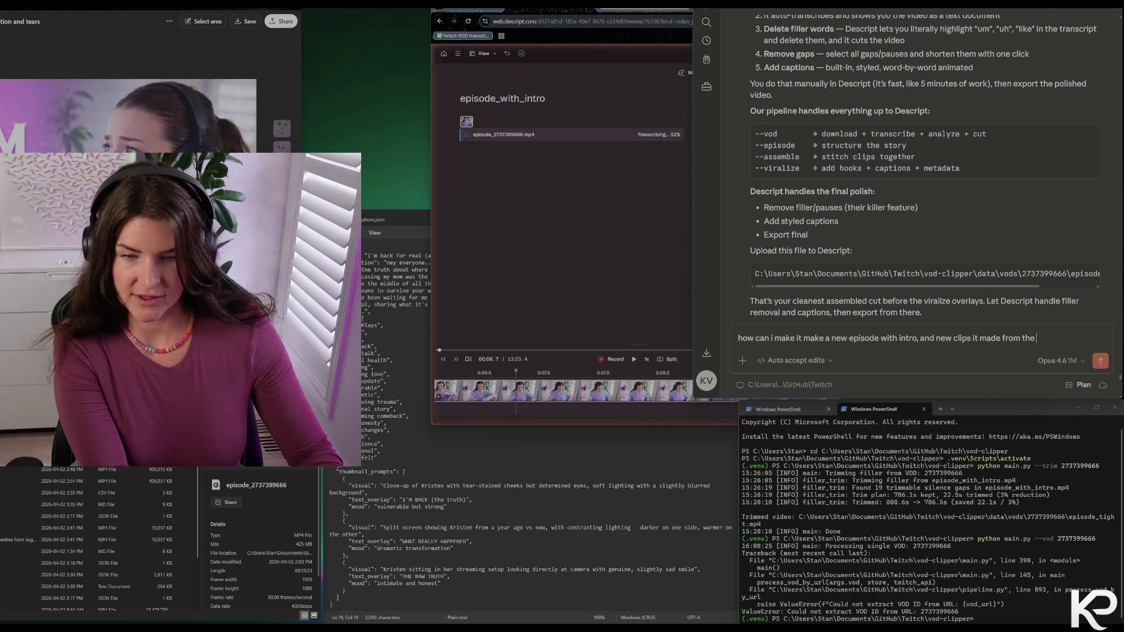
{"action": "type", "text": " vod"}
{"action": "key", "text": "Return"}
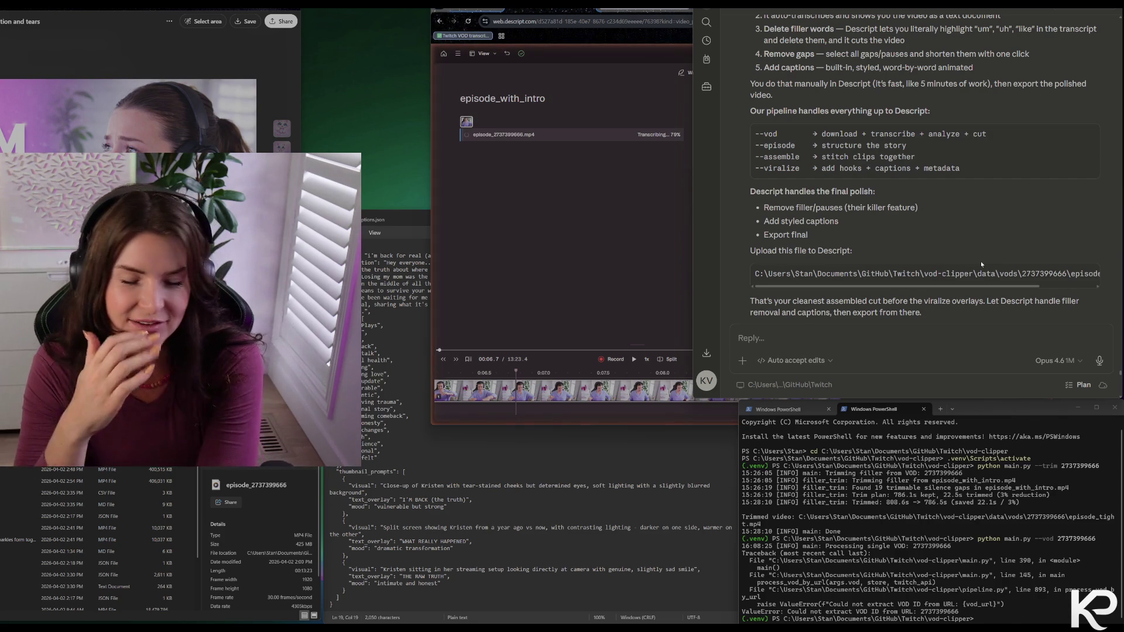
{"action": "scroll", "coordinate": [981, 261], "scroll_direction": "down", "scroll_amount": 10}
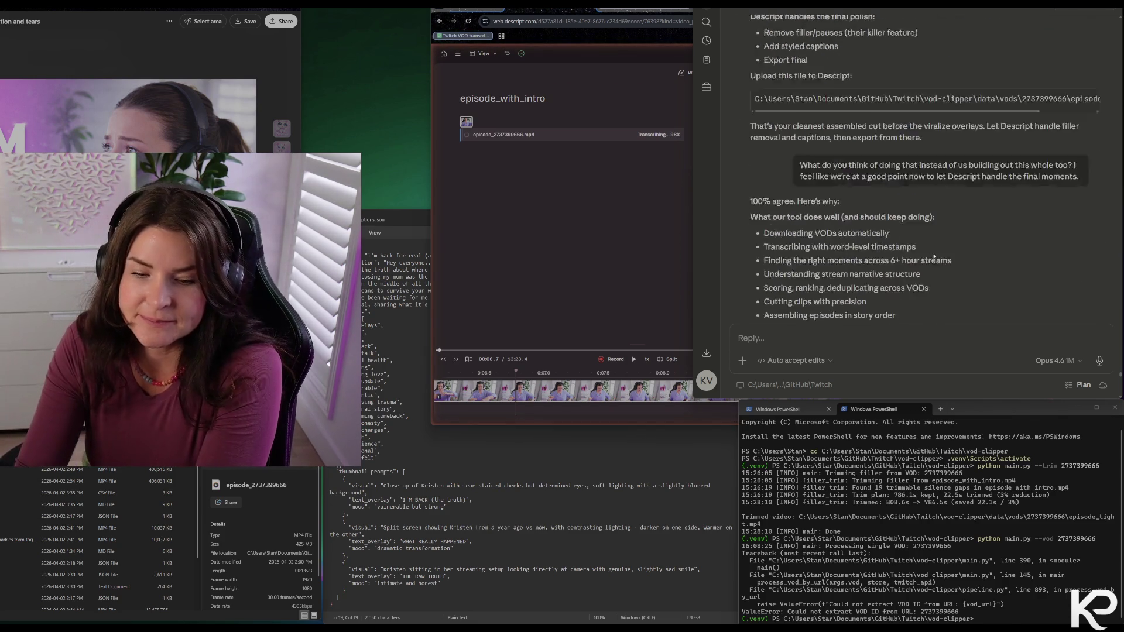
{"action": "scroll", "coordinate": [958, 263], "scroll_direction": "down", "scroll_amount": 15}
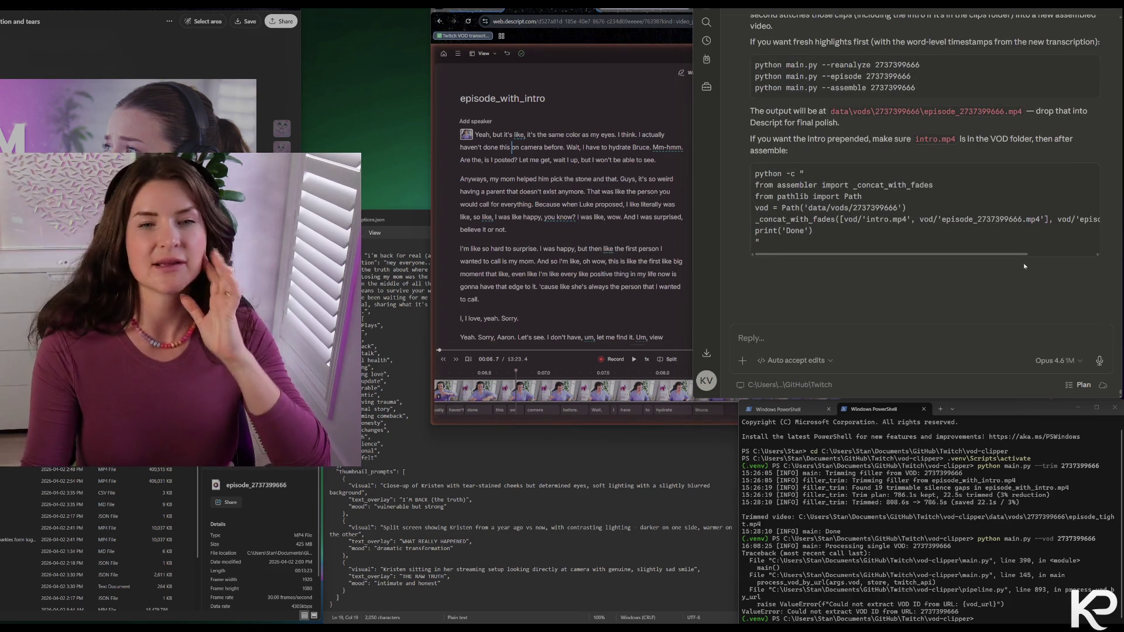
{"action": "scroll", "coordinate": [986, 222], "scroll_direction": "up", "scroll_amount": 2}
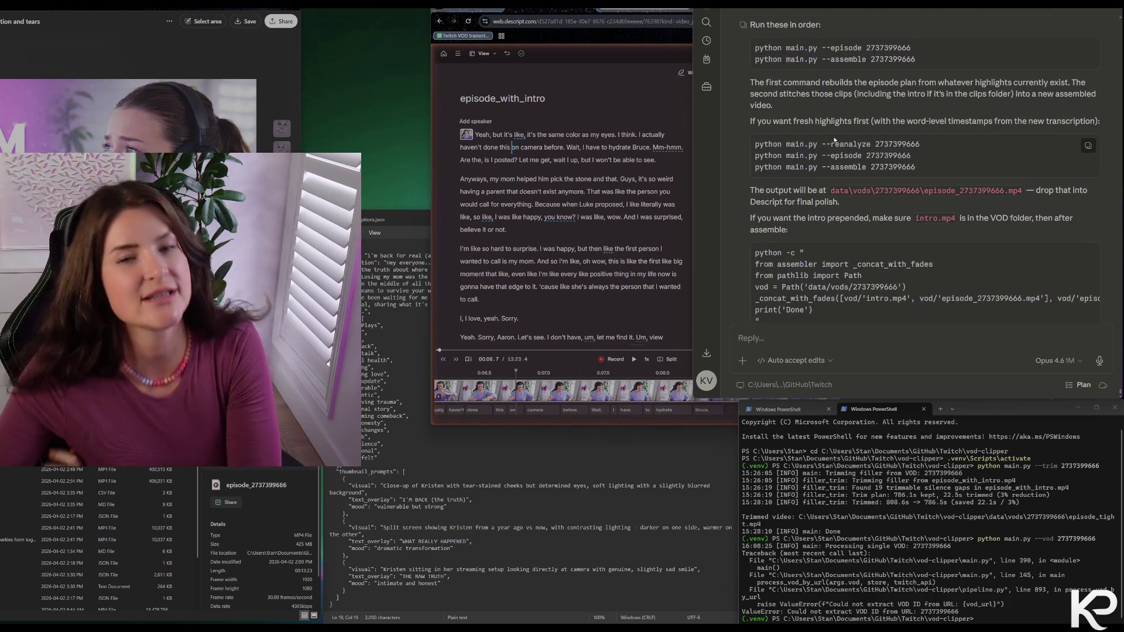
{"action": "scroll", "coordinate": [835, 141], "scroll_direction": "up", "scroll_amount": 2}
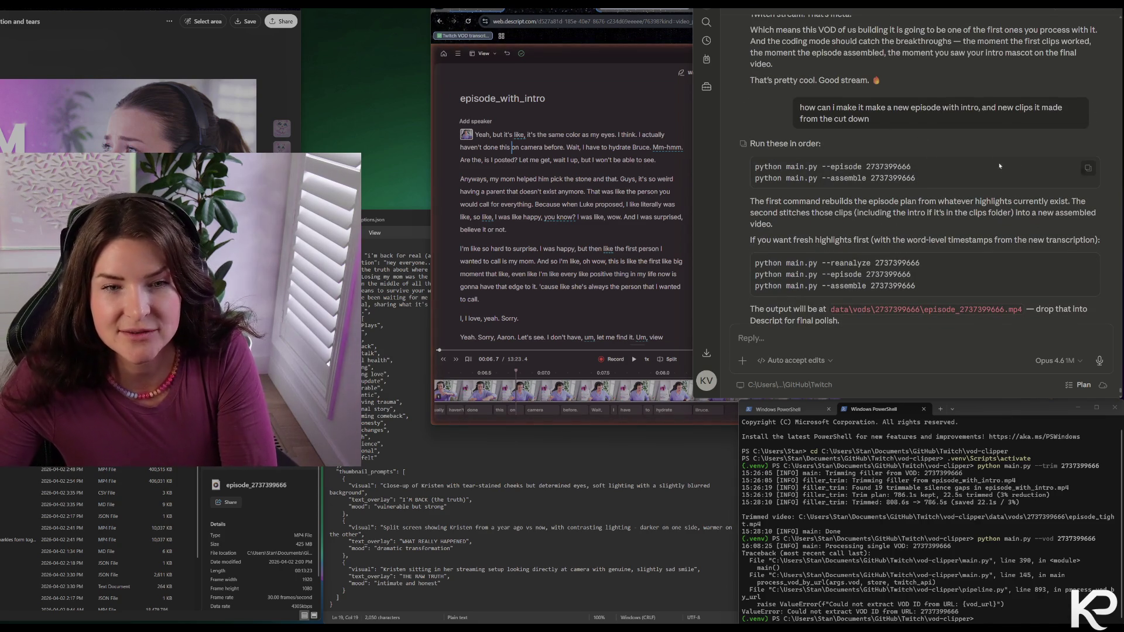
{"action": "left_click", "coordinate": [1088, 168]}
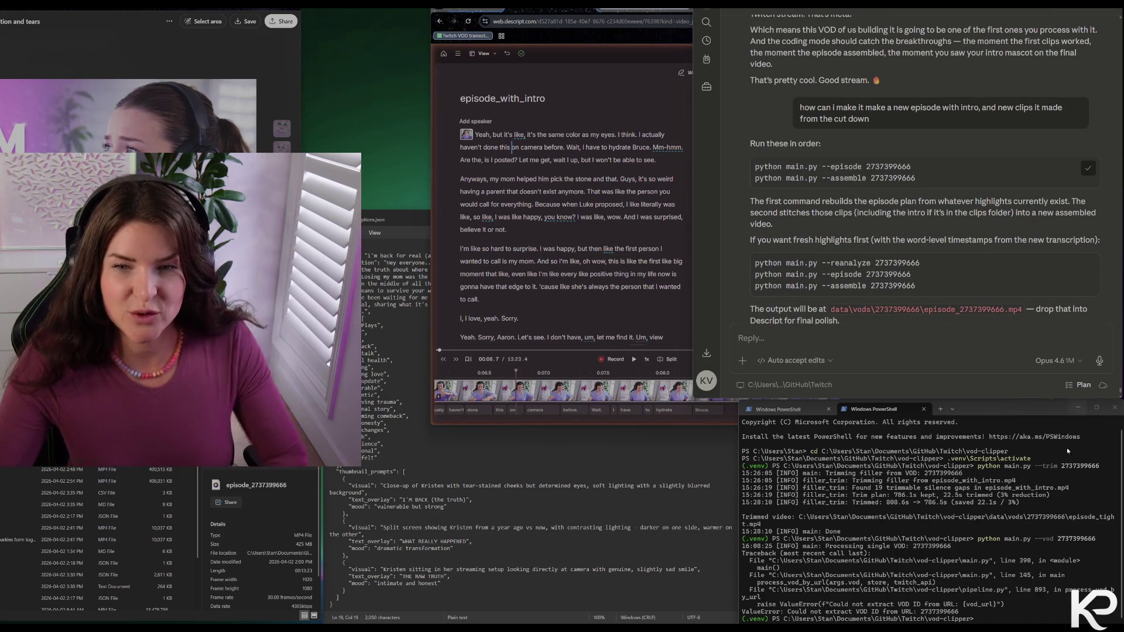
{"action": "left_click", "coordinate": [1012, 615]}
{"action": "key", "text": "ctrl+v"}
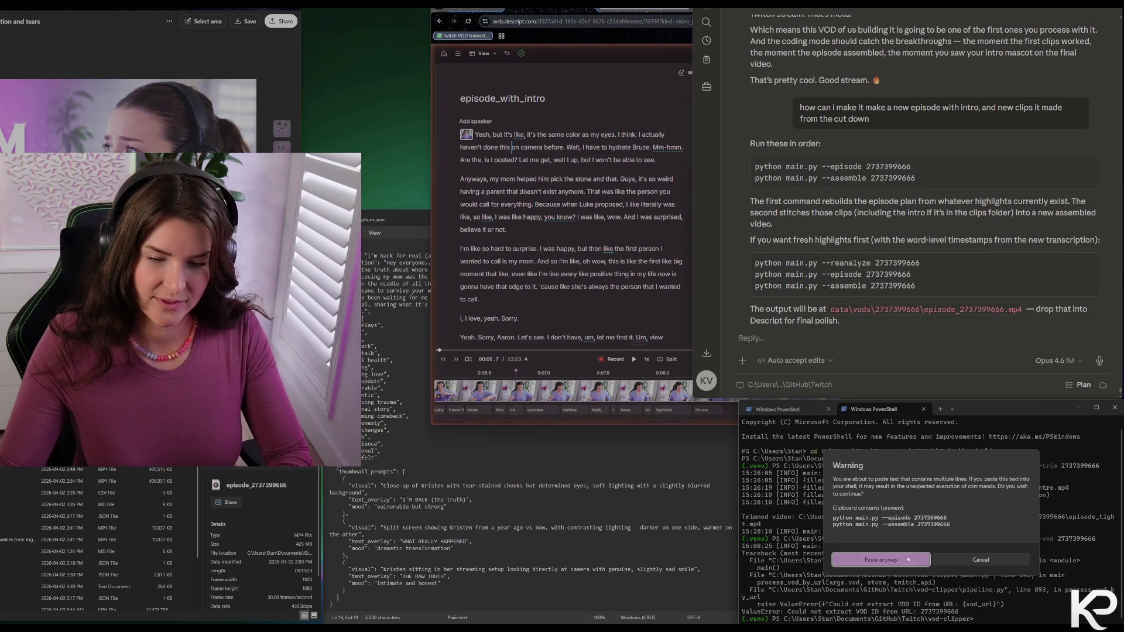
{"action": "left_click", "coordinate": [915, 563]}
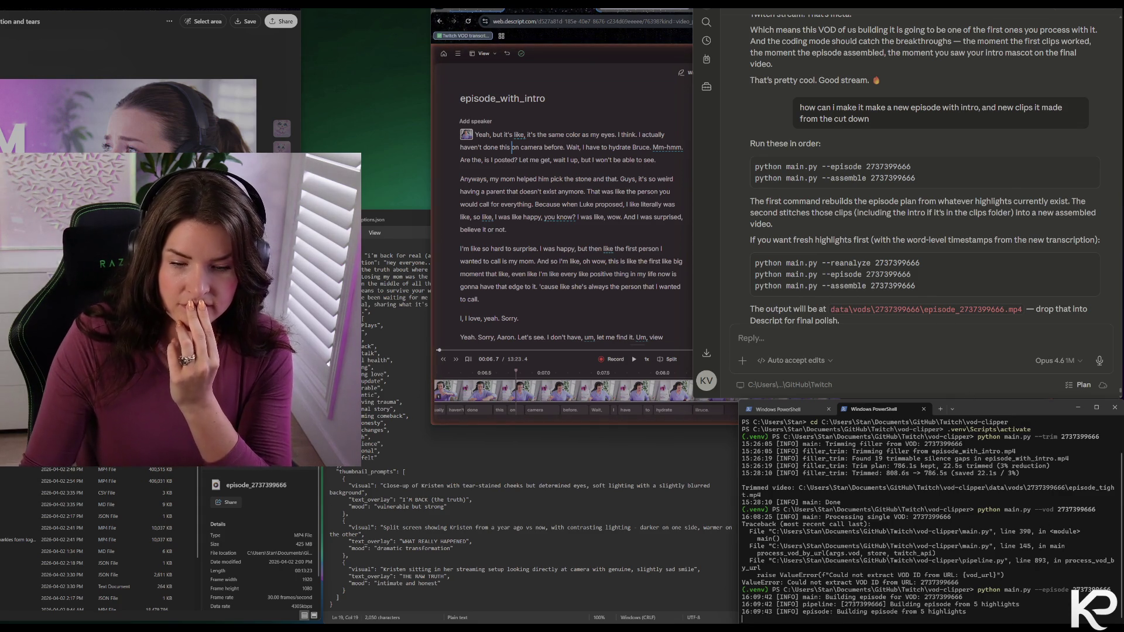
{"action": "key", "text": "ctrl+c"}
{"action": "type", "text": "python main.py --assemble 2737399666"}
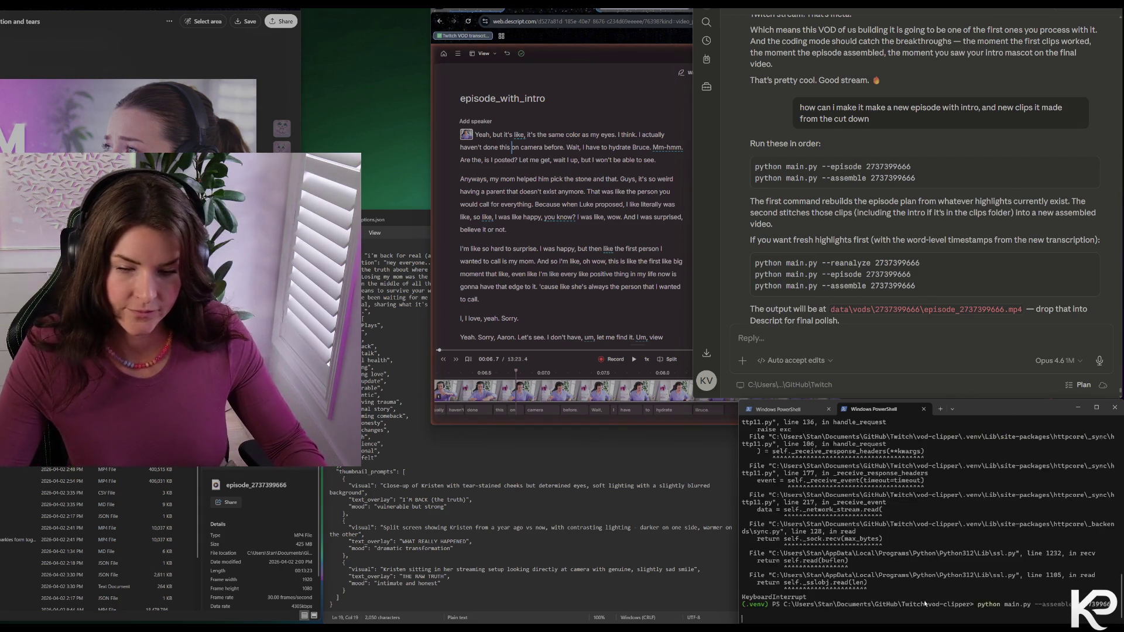
{"action": "key", "text": "Return"}
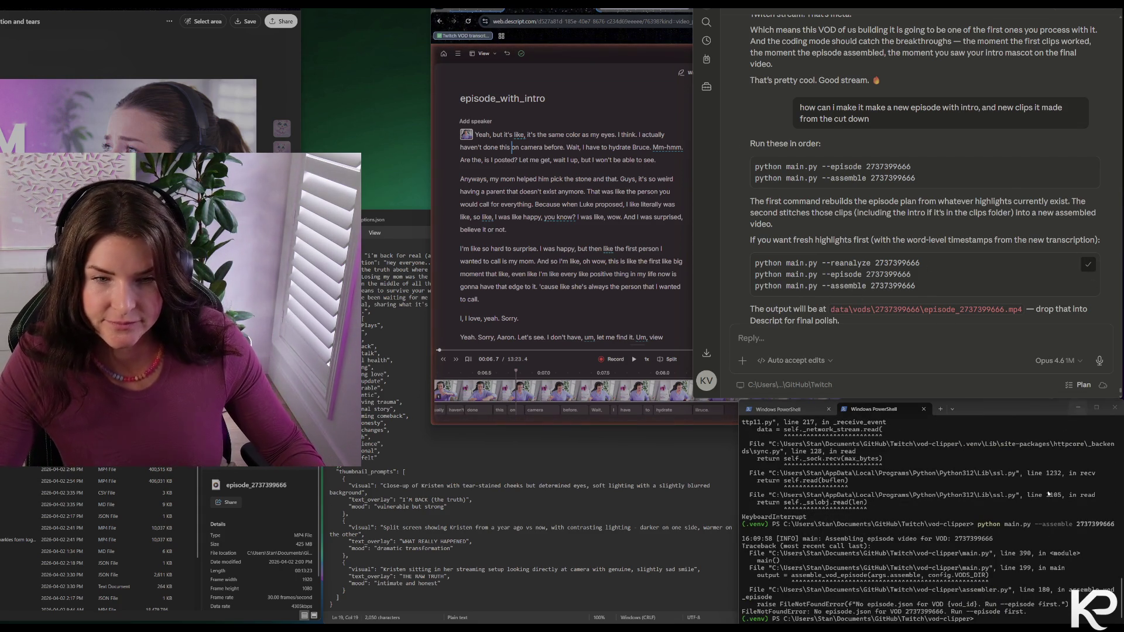
{"action": "right_click", "coordinate": [984, 623]}
{"action": "left_click", "coordinate": [887, 566]}
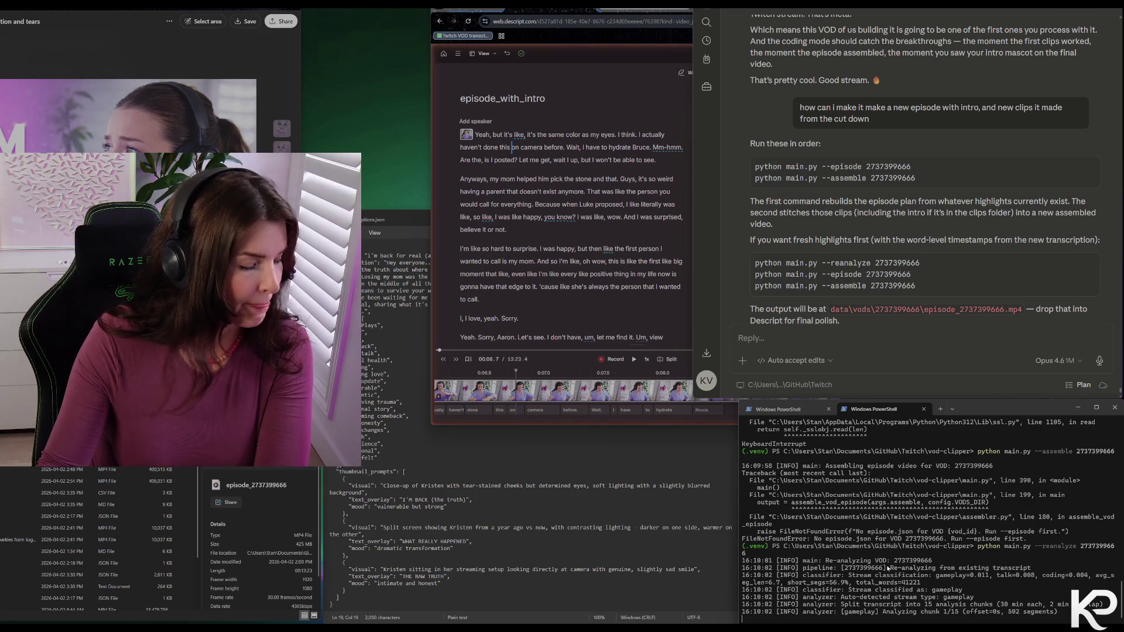
{"action": "mouse_move", "coordinate": [577, 68]}
{"action": "left_mouse_down"}
{"action": "mouse_move", "coordinate": [700, 59]}
{"action": "mouse_move", "coordinate": [569, 34]}
{"action": "left_mouse_up"}
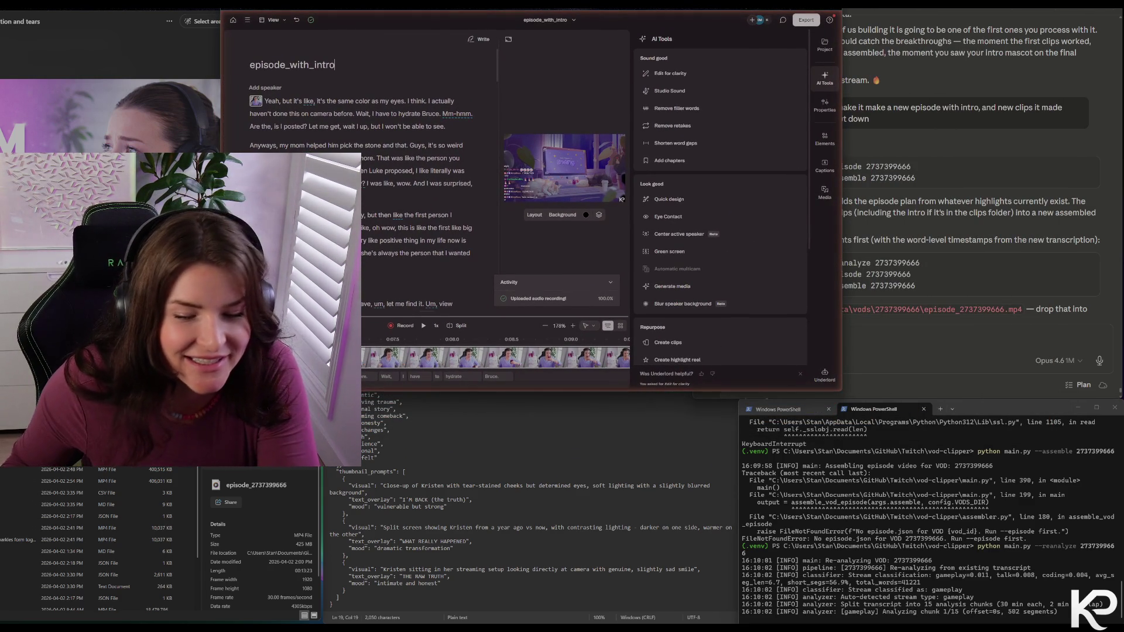
Reread Claude's reply, then move the widened Descript window over the chat pane.
{"action": "key", "text": "alt+Tab"}
{"action": "scroll", "coordinate": [913, 205], "scroll_direction": "down", "scroll_amount": 3}
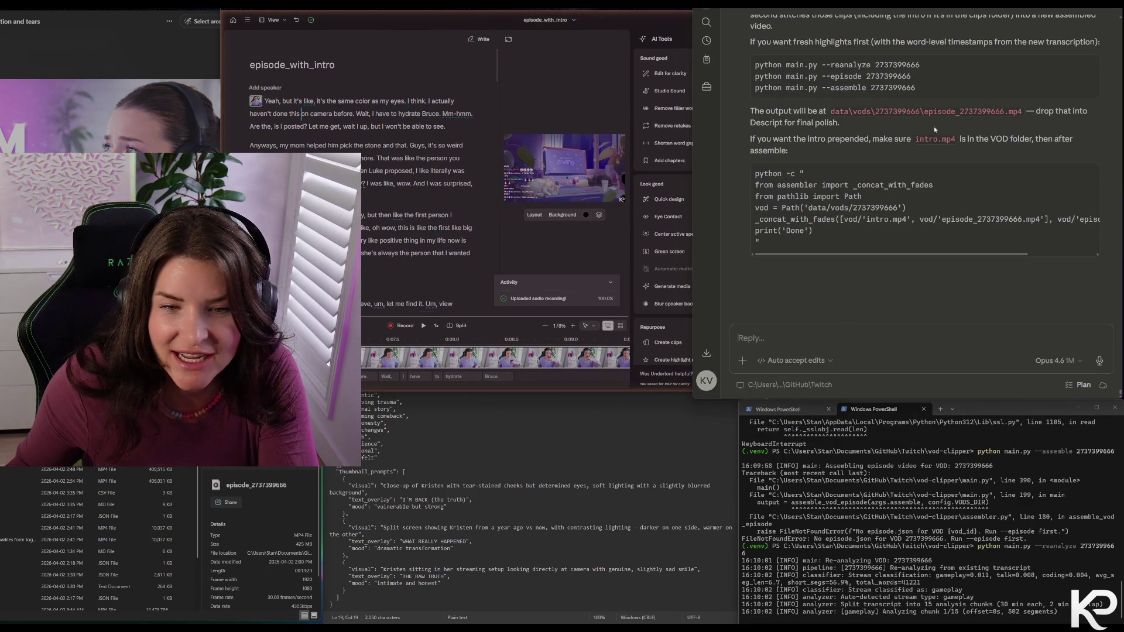
{"action": "scroll", "coordinate": [859, 281], "scroll_direction": "up", "scroll_amount": 4}
{"action": "mouse_move", "coordinate": [846, 189]}
{"action": "left_mouse_down"}
{"action": "mouse_move", "coordinate": [768, 182]}
{"action": "mouse_move", "coordinate": [801, 158]}
{"action": "left_mouse_up"}
{"action": "left_click", "coordinate": [772, 112]}
{"action": "left_click_drag", "start_coordinate": [744, 36], "coordinate": [928, 119]}
{"action": "left_click", "coordinate": [928, 119]}
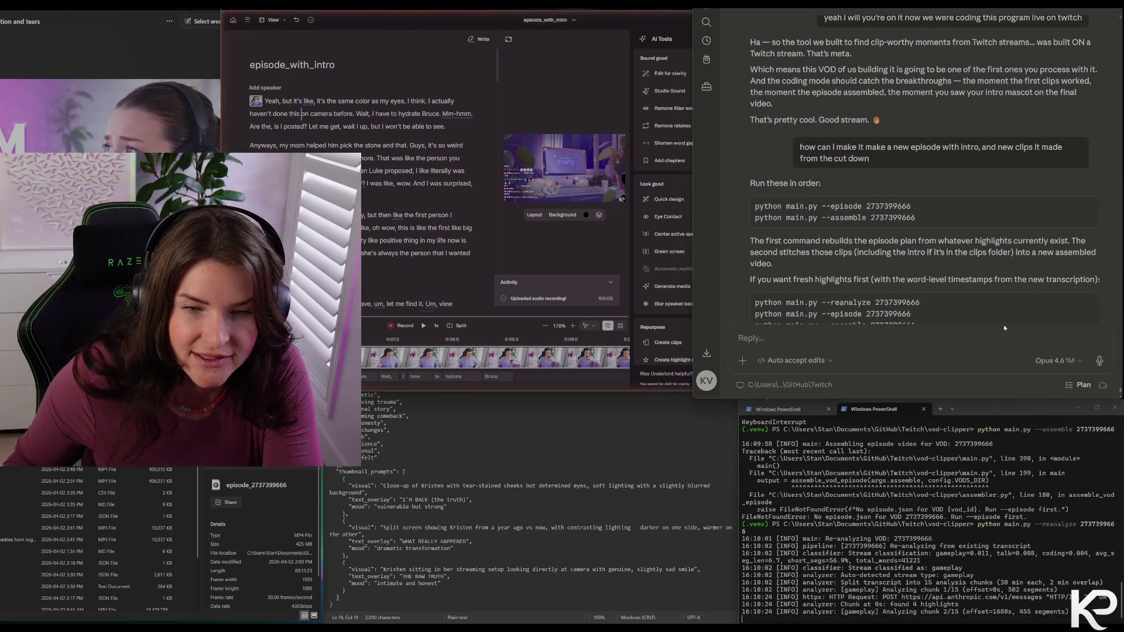
{"action": "scroll", "coordinate": [1023, 285], "scroll_direction": "down", "scroll_amount": 4}
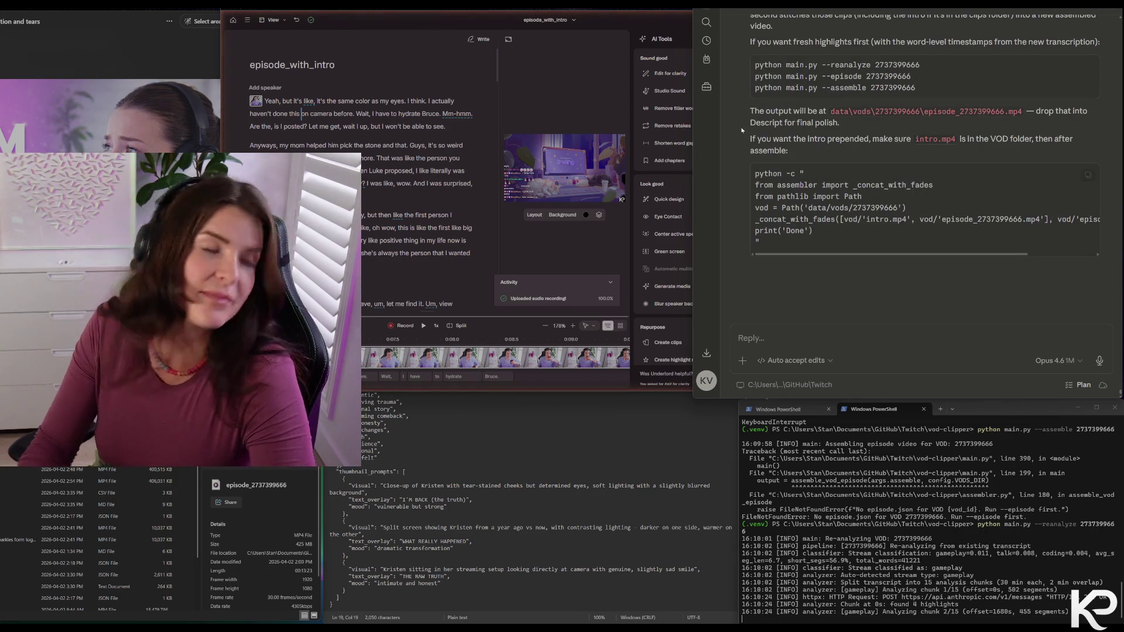
{"action": "left_click_drag", "start_coordinate": [375, 19], "coordinate": [619, 18]}
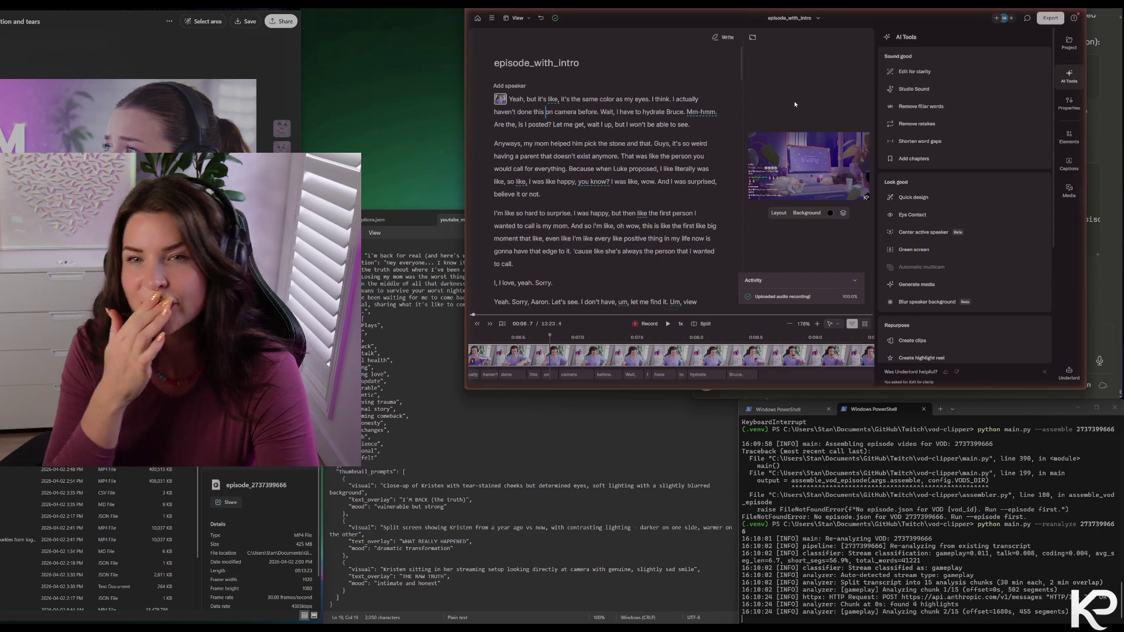